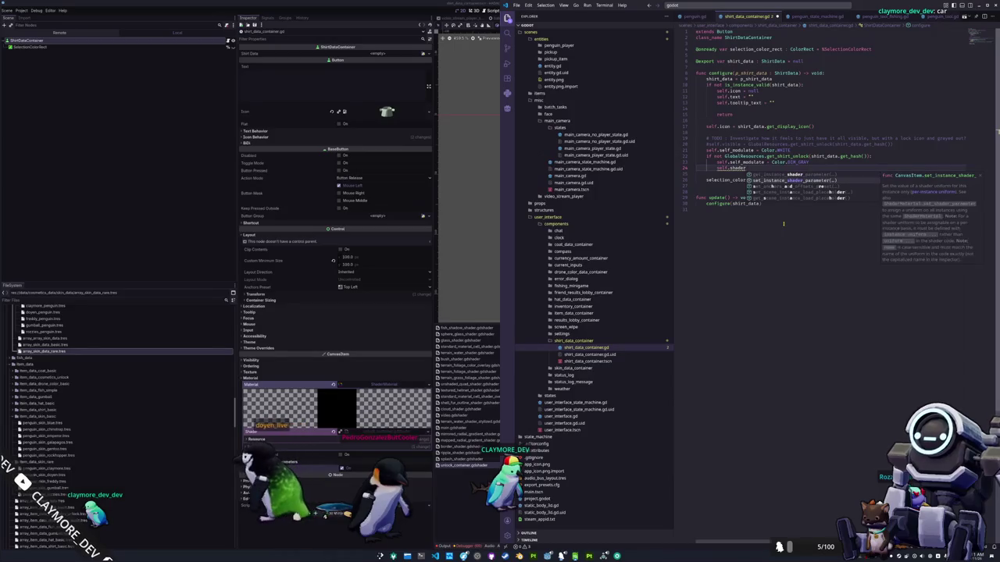
Step: Add set_instance_shader_parameter("unlock", false) in the locked-shirt branch of shirt_data_container.gd
{"action": "key", "text": "Return"}
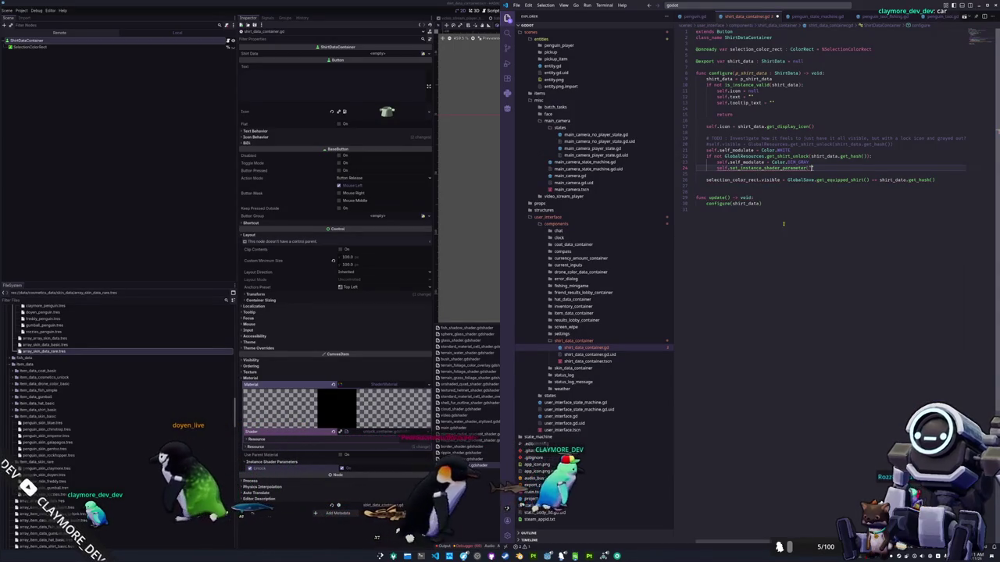
{"action": "type", "text": "unlock"}
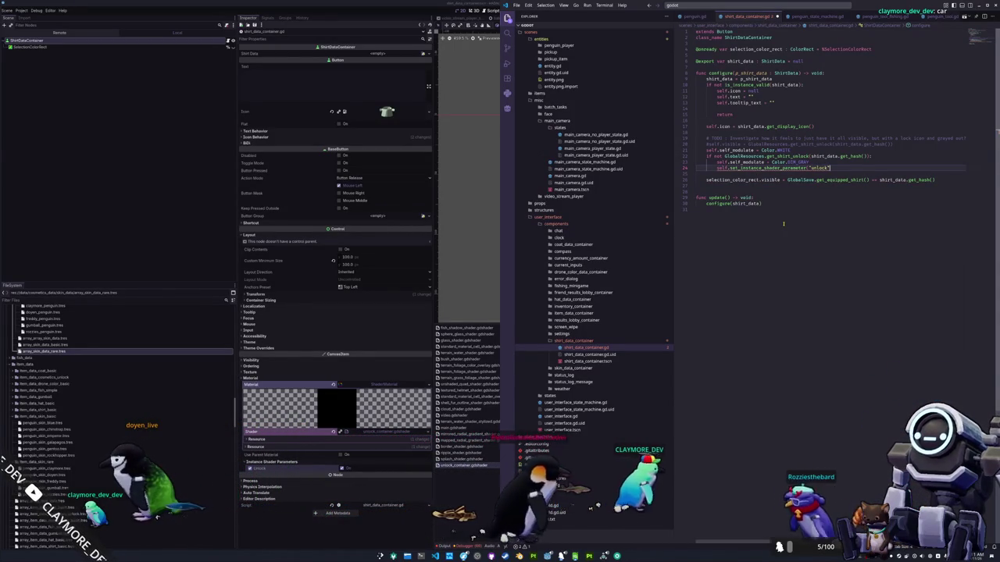
{"action": "type", "text": "\", "}
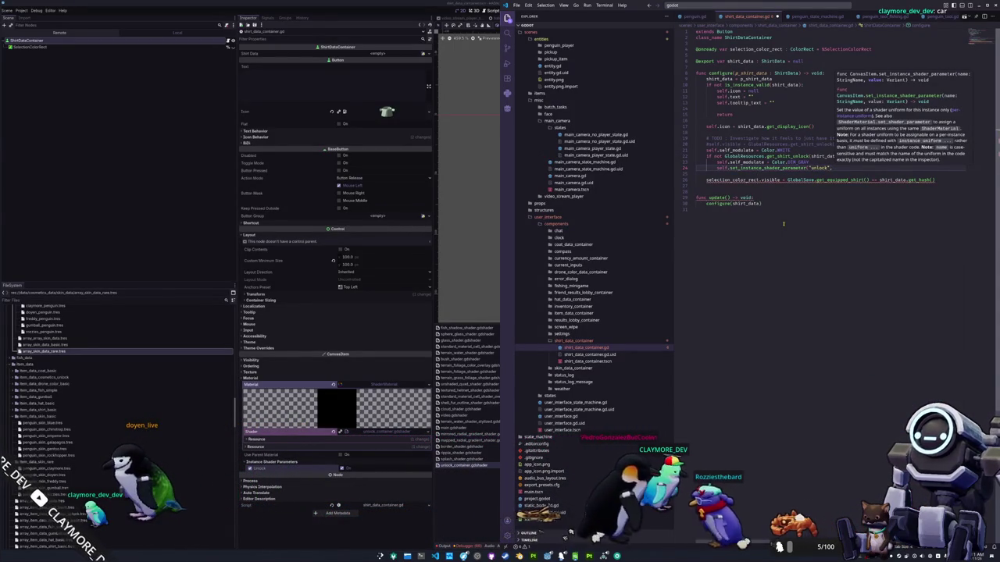
{"action": "type", "text": "fal"}
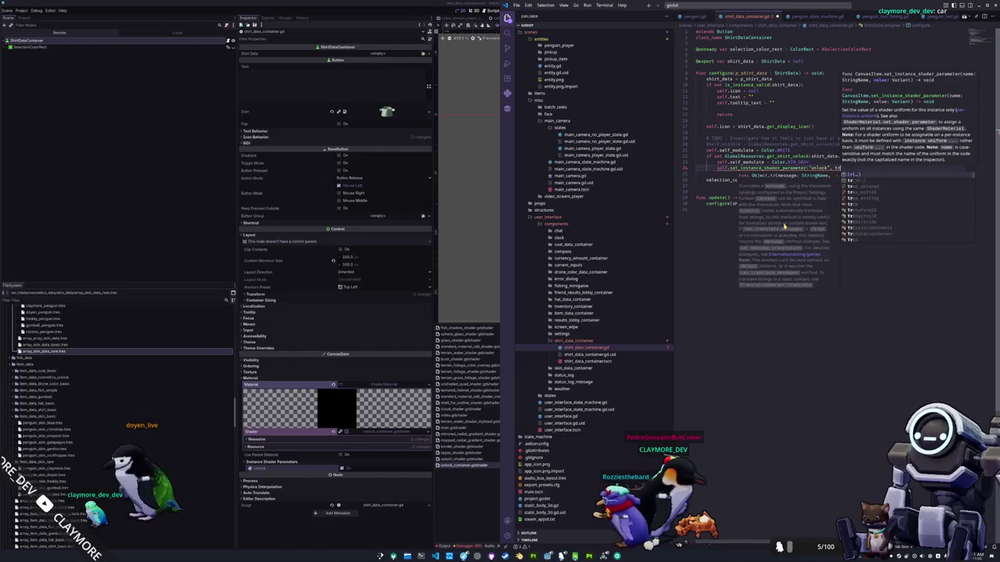
{"action": "key", "text": "Return"}
Step: Copy the unlock line above the if-block and change its value to true
{"action": "key", "text": "ctrl+l"}
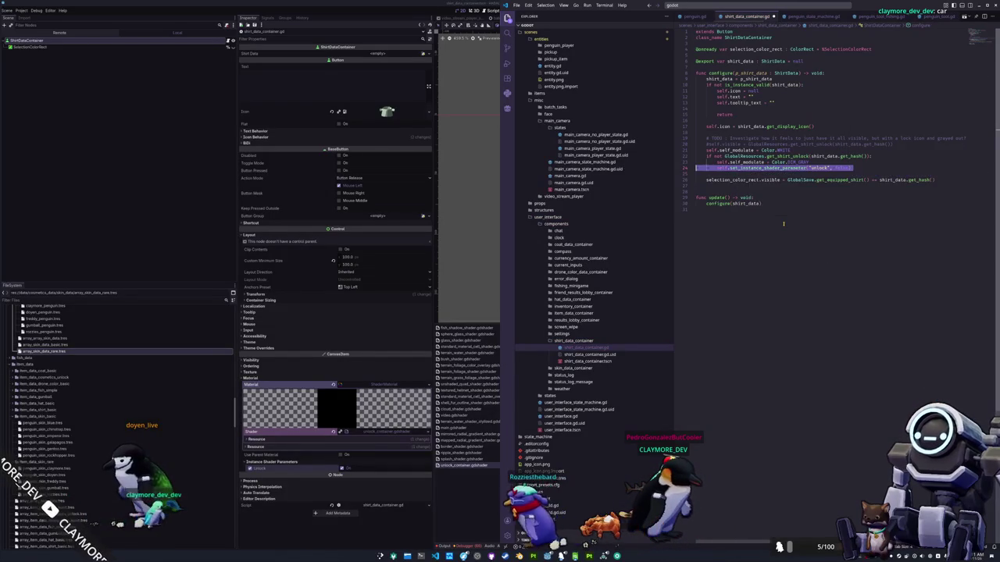
{"action": "key", "text": "ctrl+c"}
{"action": "key", "text": "Up"}
{"action": "key", "text": "Up"}
{"action": "key", "text": "ctrl+v"}
{"action": "key", "text": "Return"}
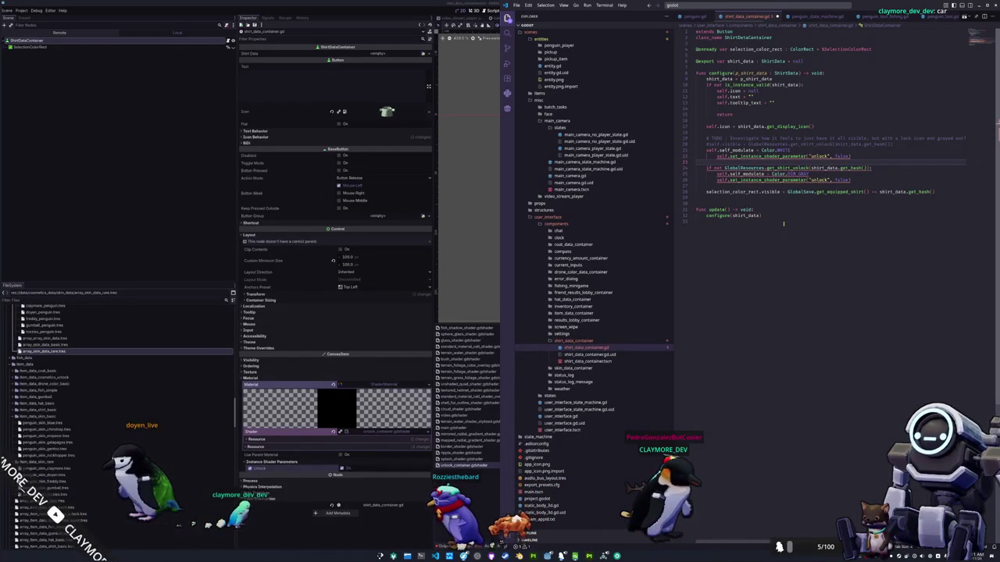
{"action": "key", "text": "BackSpace"}
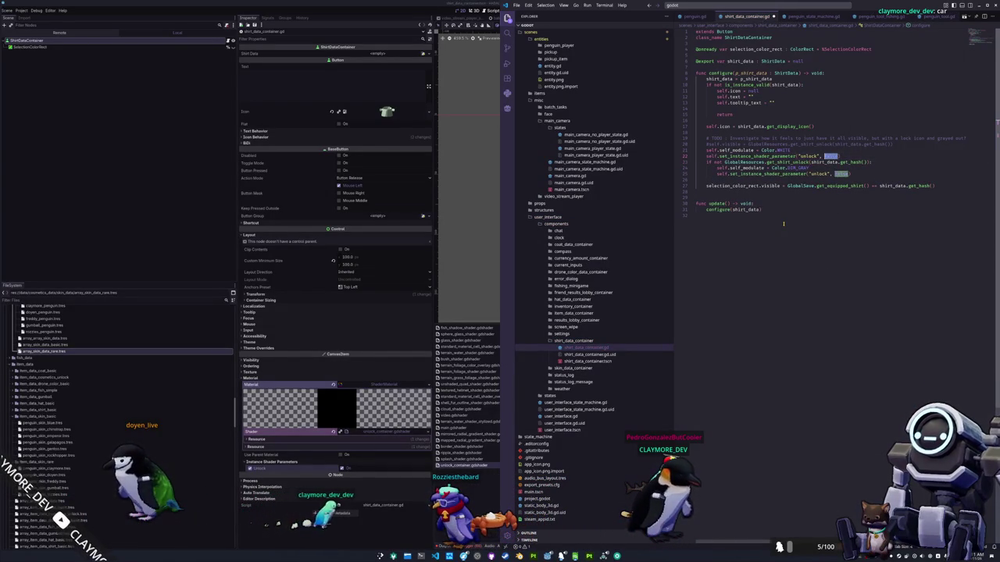
{"action": "type", "text": "true"}
{"action": "key", "text": "Escape"}
{"action": "key", "text": "Down"}
{"action": "key", "text": "Down"}
{"action": "key", "text": "Down"}
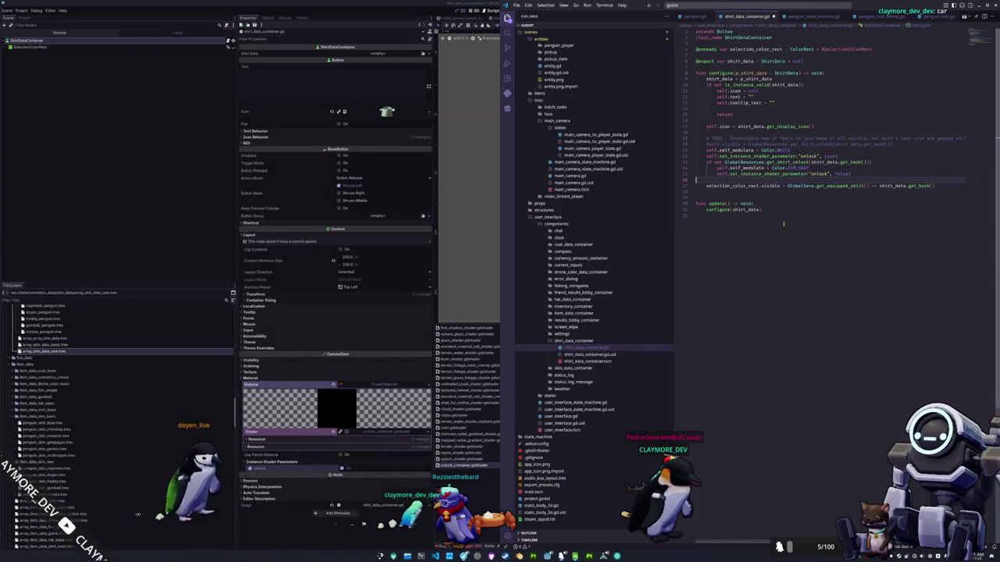
{"action": "key", "text": "shift+Up"}
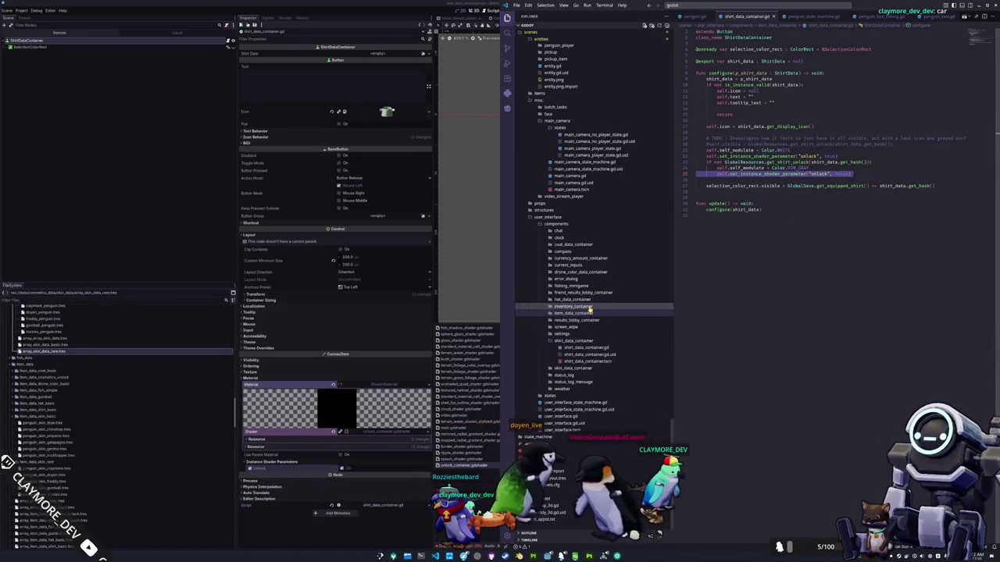
Step: In hat_data_container.gd, paste the unlock line after the white modulate line with value true
{"action": "left_click", "coordinate": [587, 300]}
{"action": "left_click", "coordinate": [590, 309]}
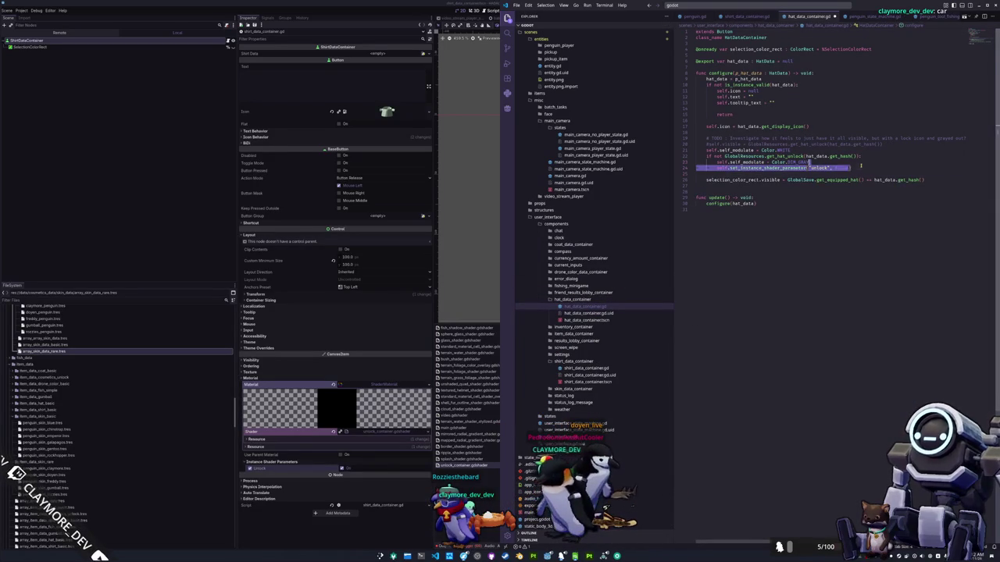
{"action": "key", "text": "Return"}
{"action": "key", "text": "ctrl+v"}
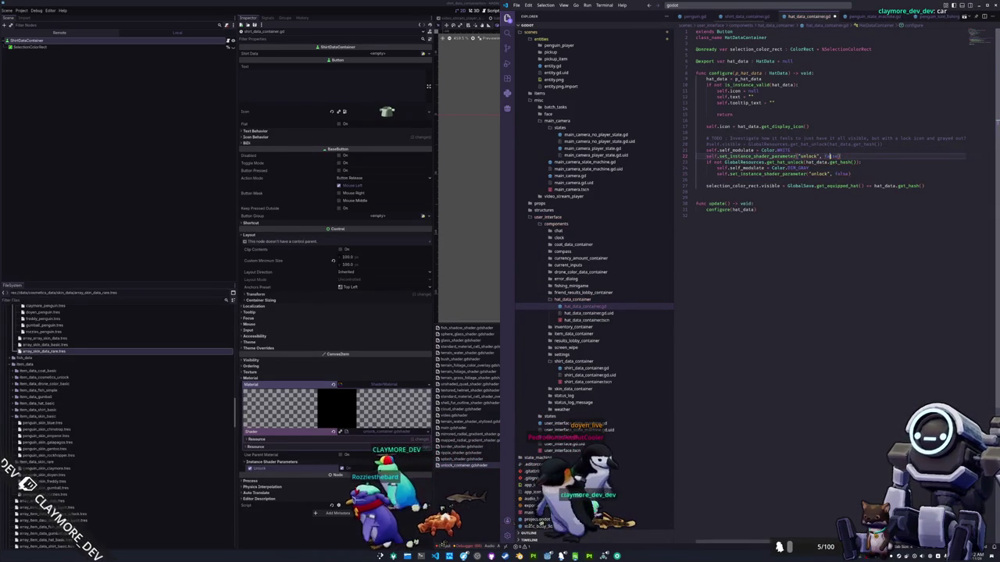
{"action": "type", "text": "tru"}
{"action": "key", "text": "shift+Home"}
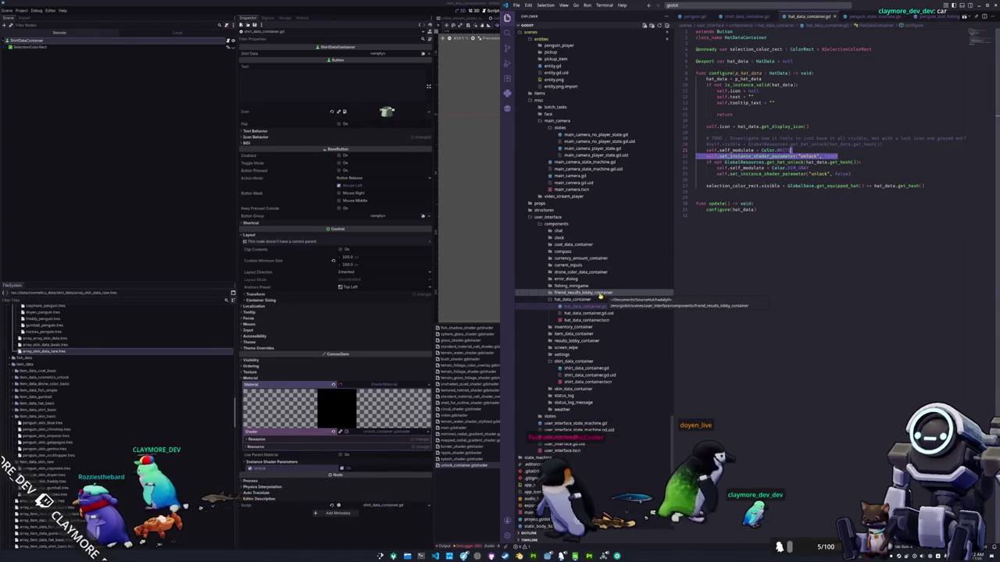
Step: In drone_color_data_container.gd, paste the unlock line below the dim gray line with value false
{"action": "left_click", "coordinate": [583, 272]}
{"action": "left_click", "coordinate": [593, 279]}
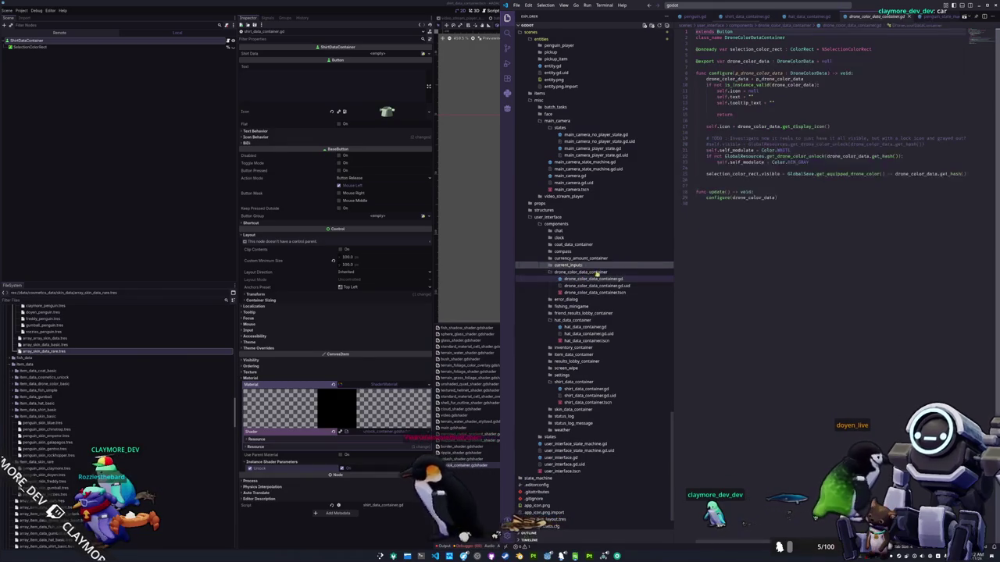
{"action": "left_click", "coordinate": [817, 168]}
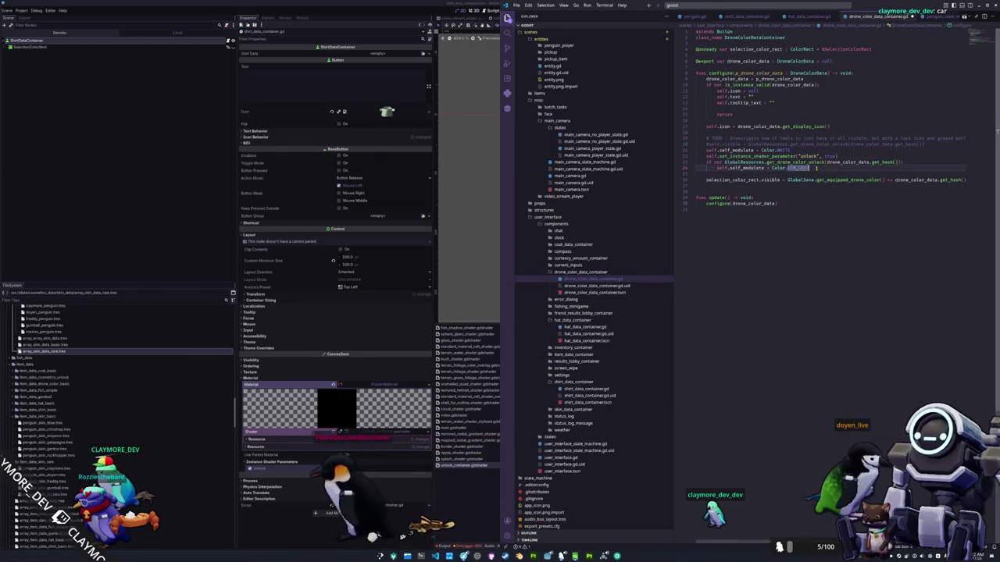
{"action": "key", "text": "Return"}
{"action": "key", "text": "ctrl+v"}
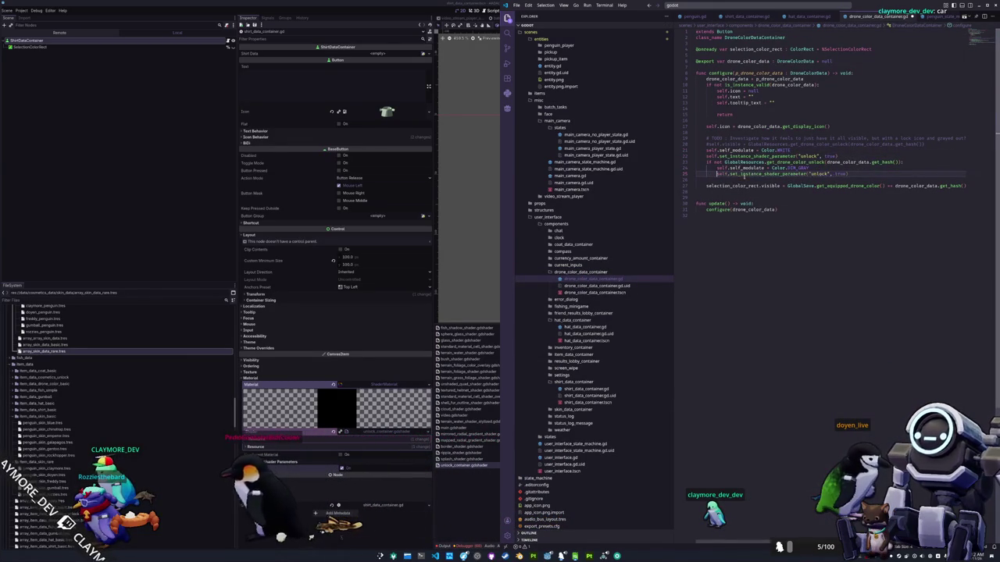
{"action": "type", "text": "fals"}
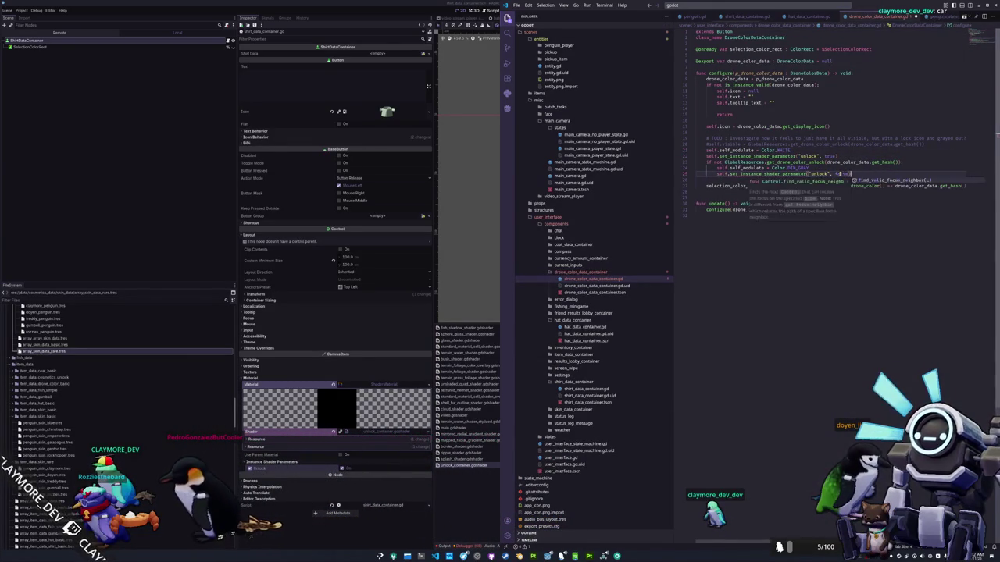
Step: Add unlock lines to coat_data_container.gd, true by default and false when locked, then return to Godot
{"action": "left_click", "coordinate": [581, 246]}
{"action": "left_click", "coordinate": [583, 251]}
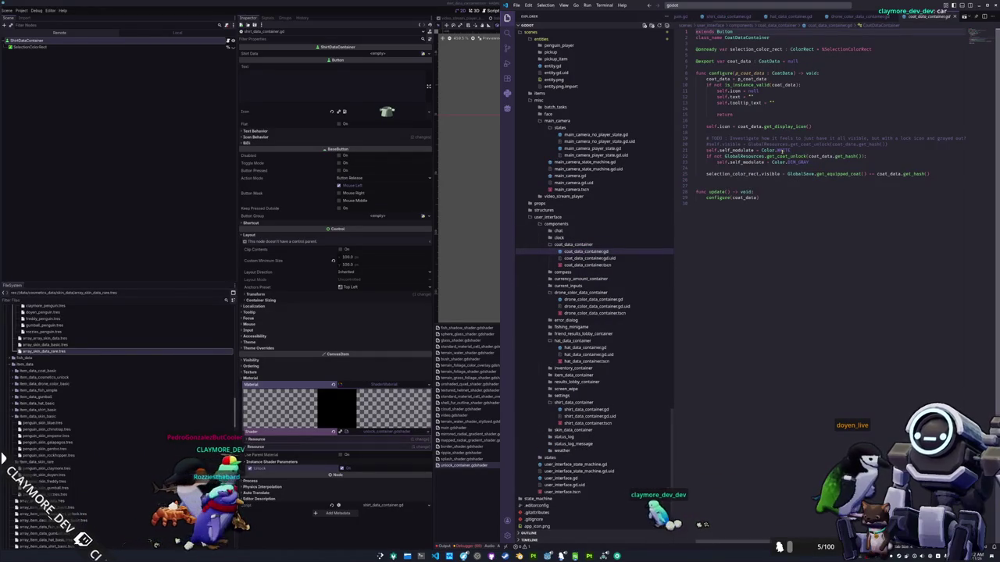
{"action": "key", "text": "Return"}
{"action": "key", "text": "ctrl+v"}
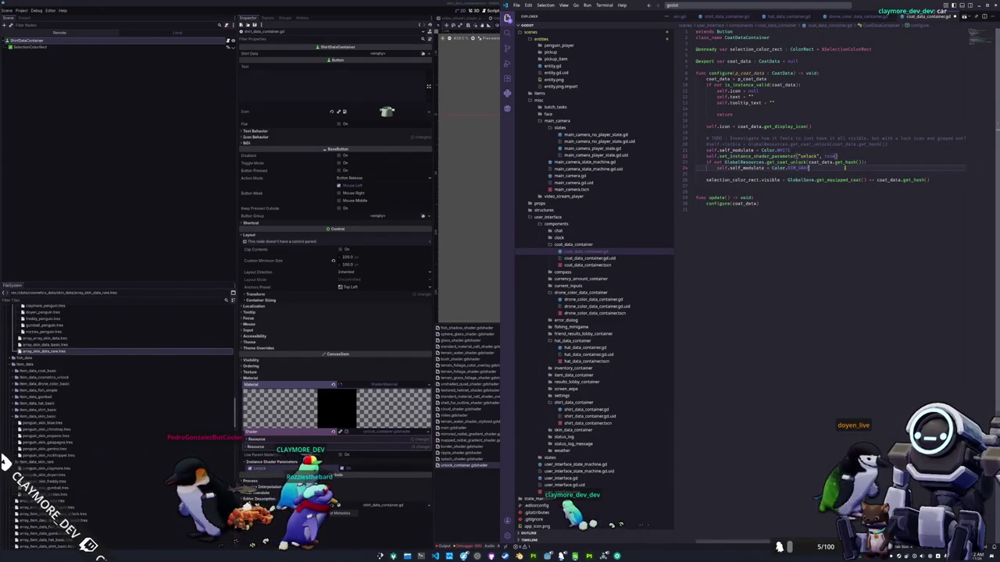
{"action": "left_click", "coordinate": [823, 168]}
{"action": "key", "text": "Return"}
{"action": "key", "text": "ctrl+v"}
{"action": "type", "text": "false"}
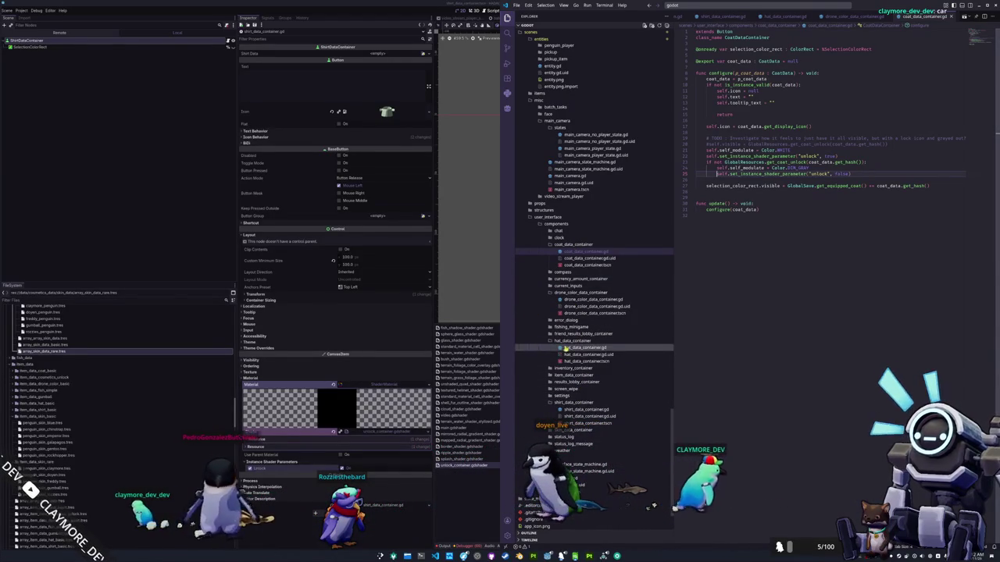
{"action": "left_click", "coordinate": [485, 520]}
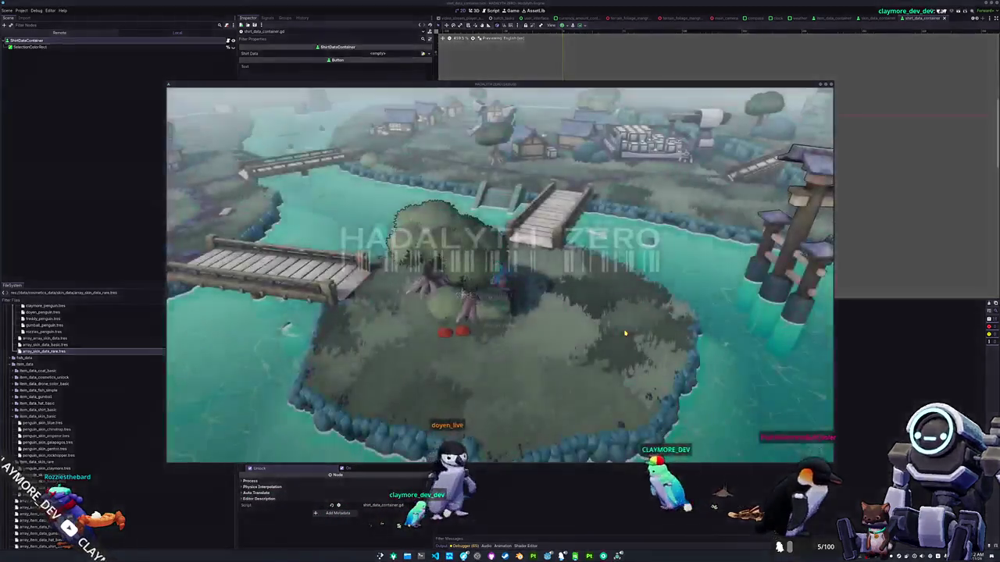
Step: Start the game, check the Penguin page's shirts in the inventory for dark locked items, then quit
{"action": "left_click", "coordinate": [494, 304]}
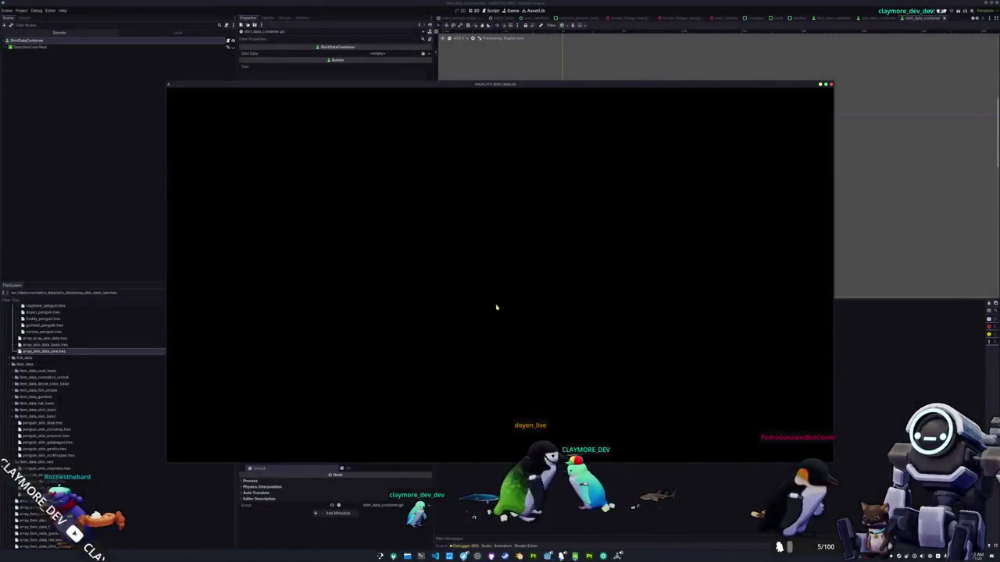
{"action": "key", "text": "Tab"}
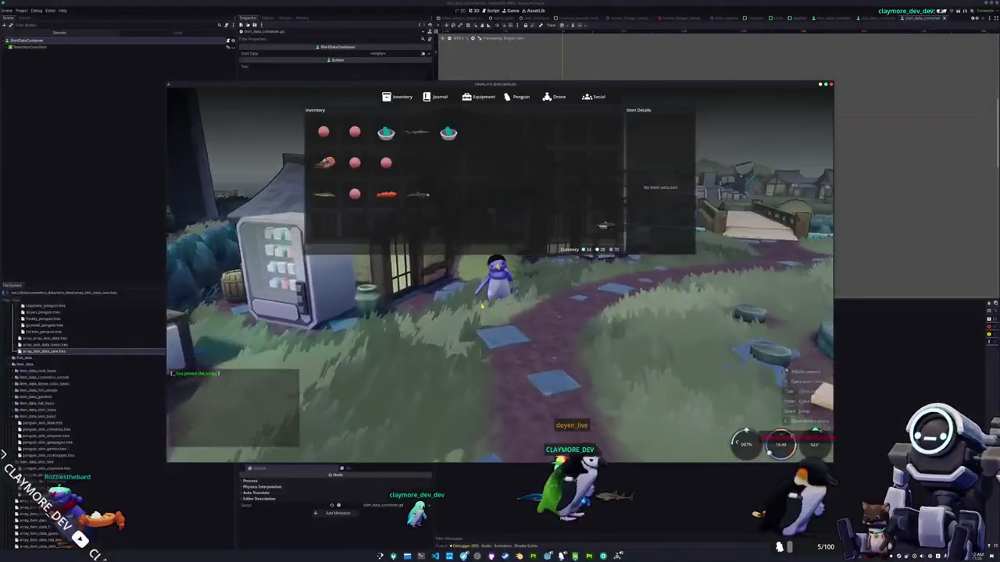
{"action": "left_click", "coordinate": [517, 96]}
{"action": "scroll", "coordinate": [444, 195], "scroll_direction": "down", "scroll_amount": 2}
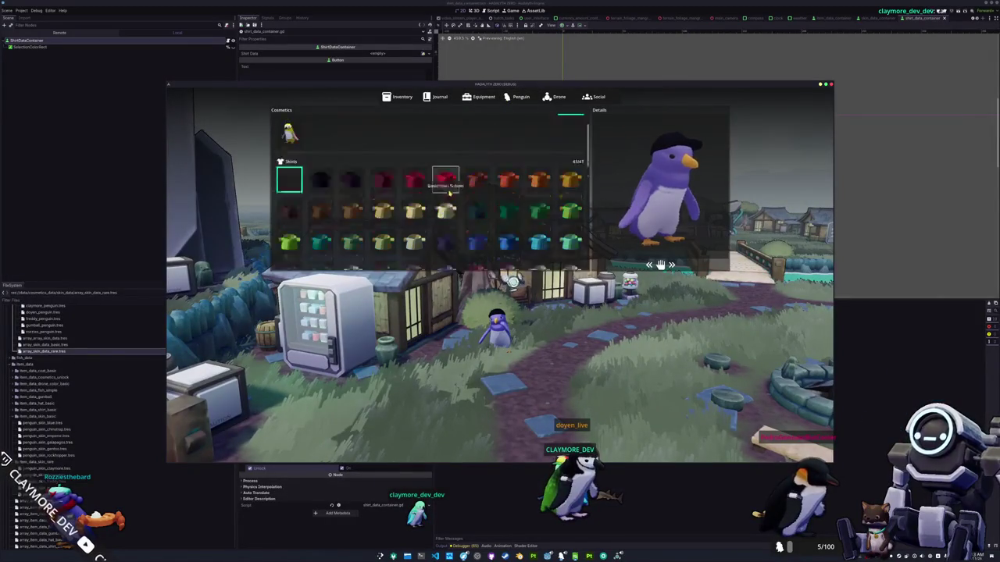
{"action": "scroll", "coordinate": [445, 201], "scroll_direction": "up", "scroll_amount": 4}
{"action": "key", "text": "Tab"}
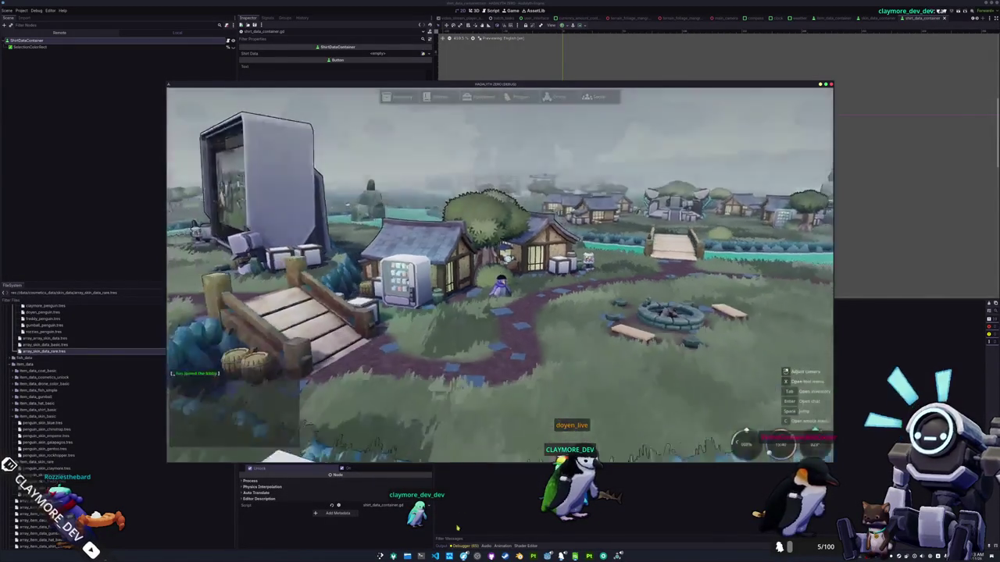
{"action": "key", "text": "super+e"}
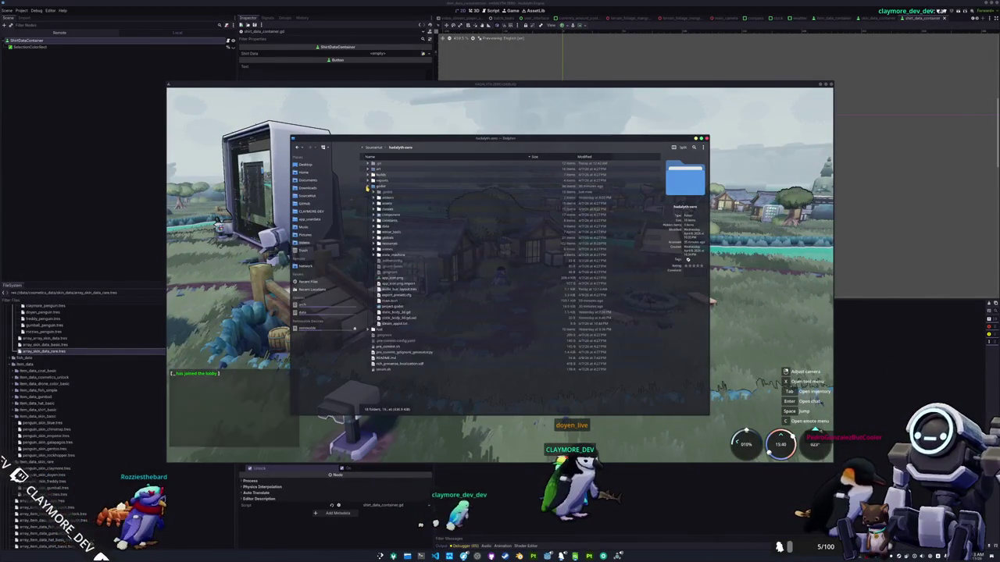
{"action": "left_click", "coordinate": [312, 212]}
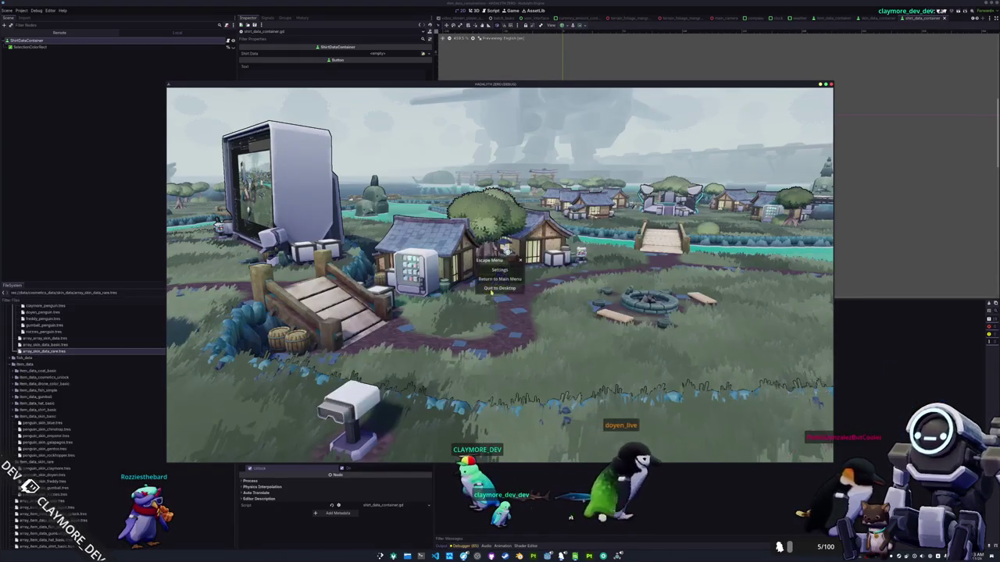
{"action": "left_click", "coordinate": [492, 289]}
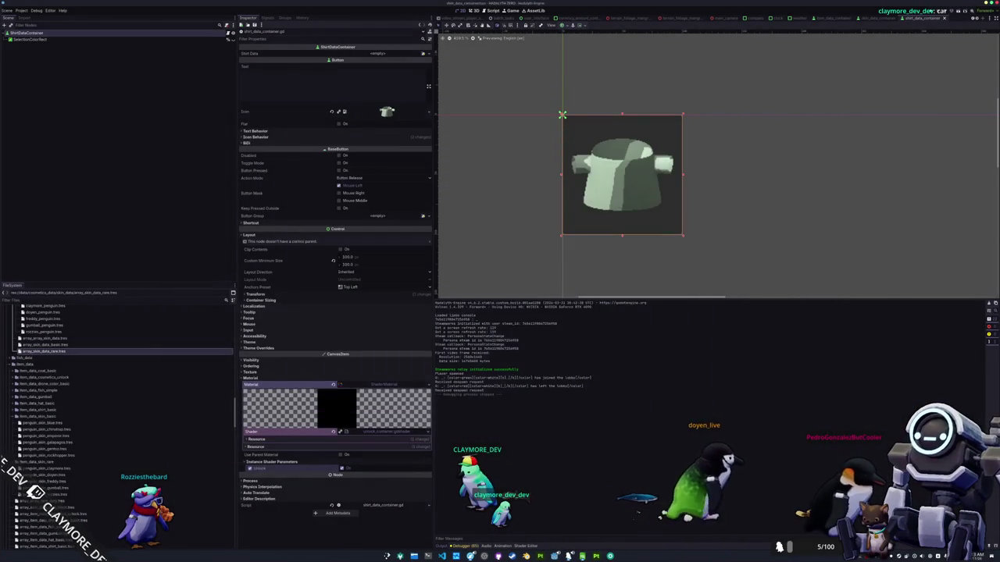
Step: Find main_camera_player_state.gd by searching 'camera' and review its input guard code
{"action": "key", "text": "alt+Tab"}
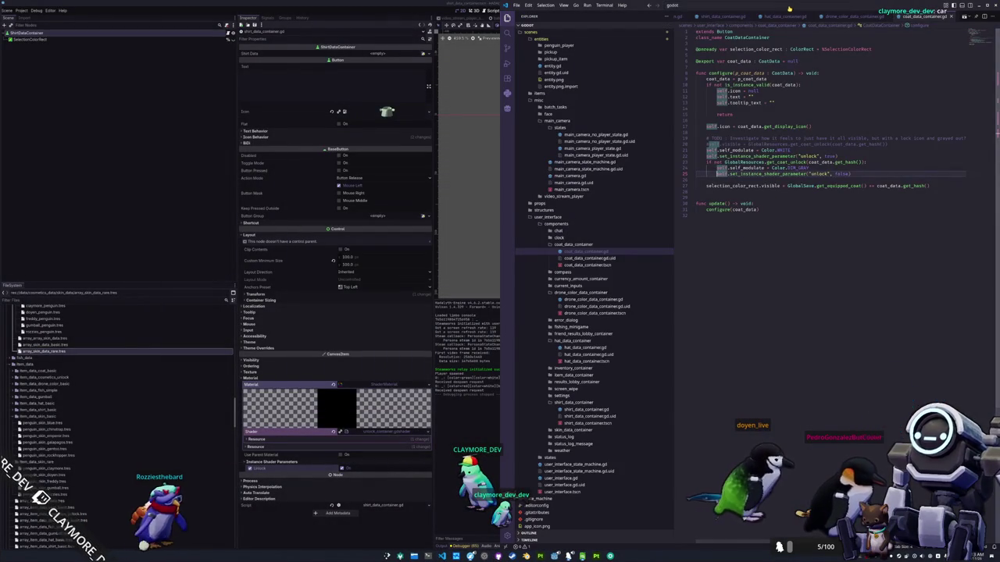
{"action": "left_click", "coordinate": [788, 7]}
{"action": "type", "text": "camera"}
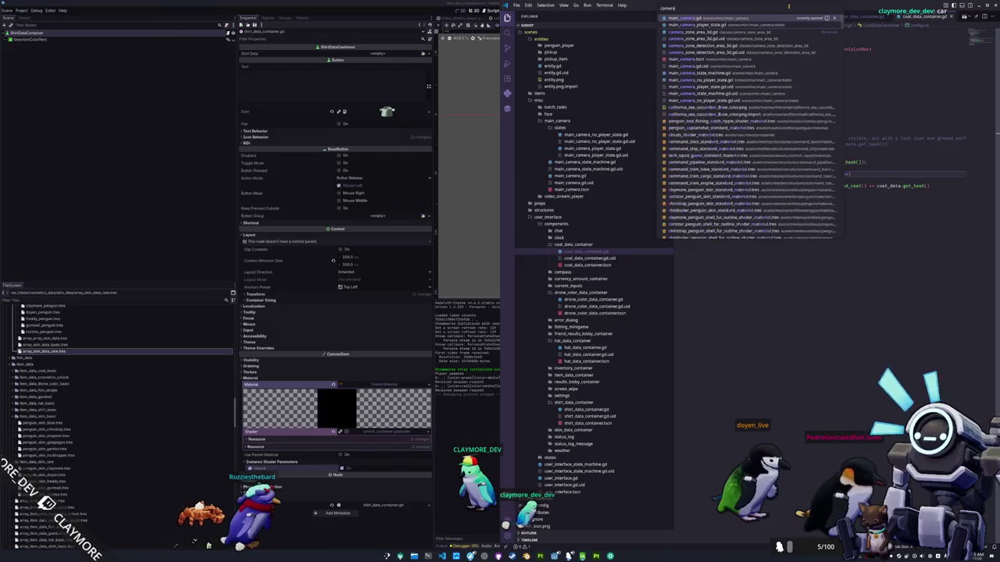
{"action": "key", "text": "Down"}
{"action": "key", "text": "Return"}
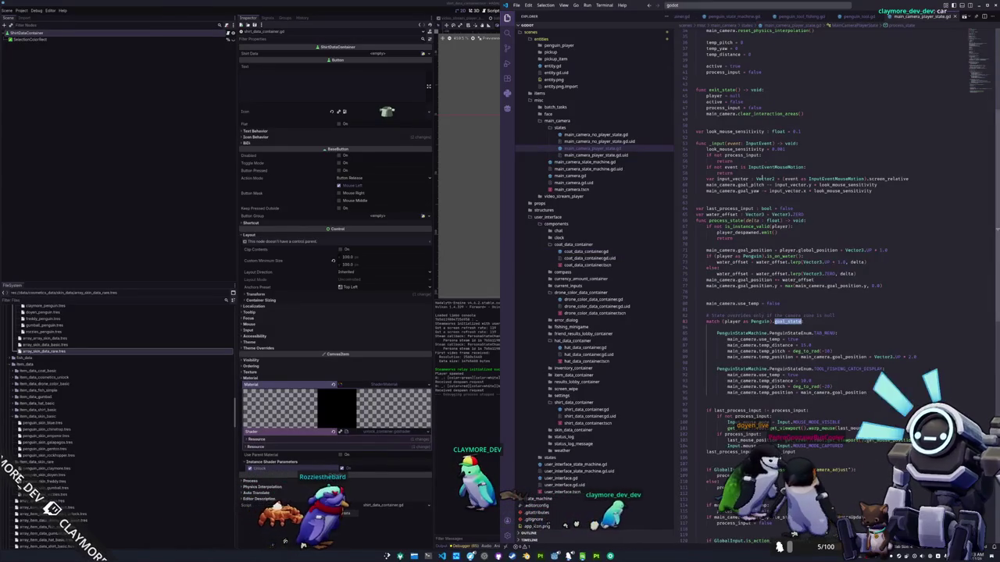
{"action": "left_click", "coordinate": [791, 243]}
{"action": "scroll", "coordinate": [811, 245], "scroll_direction": "up", "scroll_amount": 3}
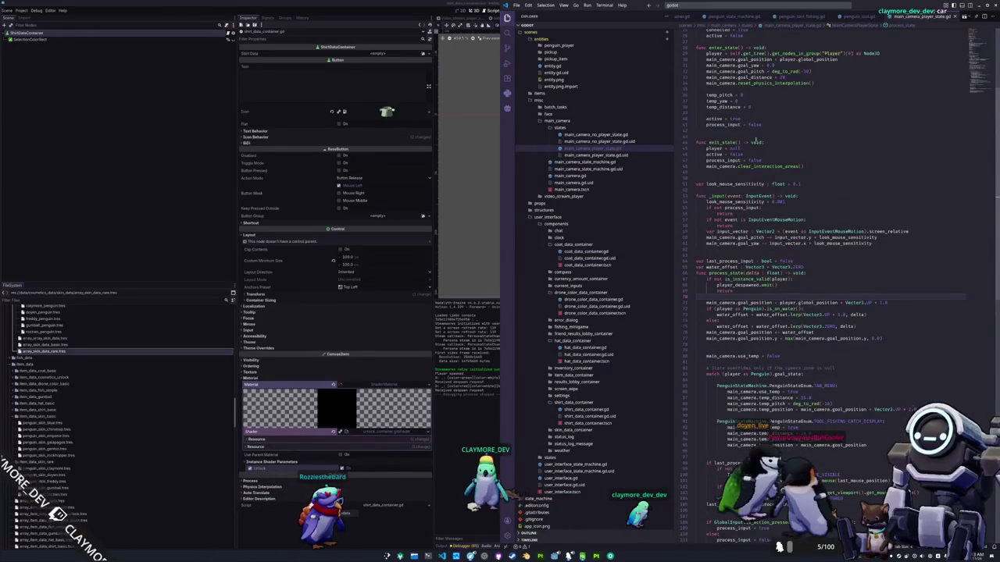
{"action": "scroll", "coordinate": [756, 139], "scroll_direction": "up", "scroll_amount": 3}
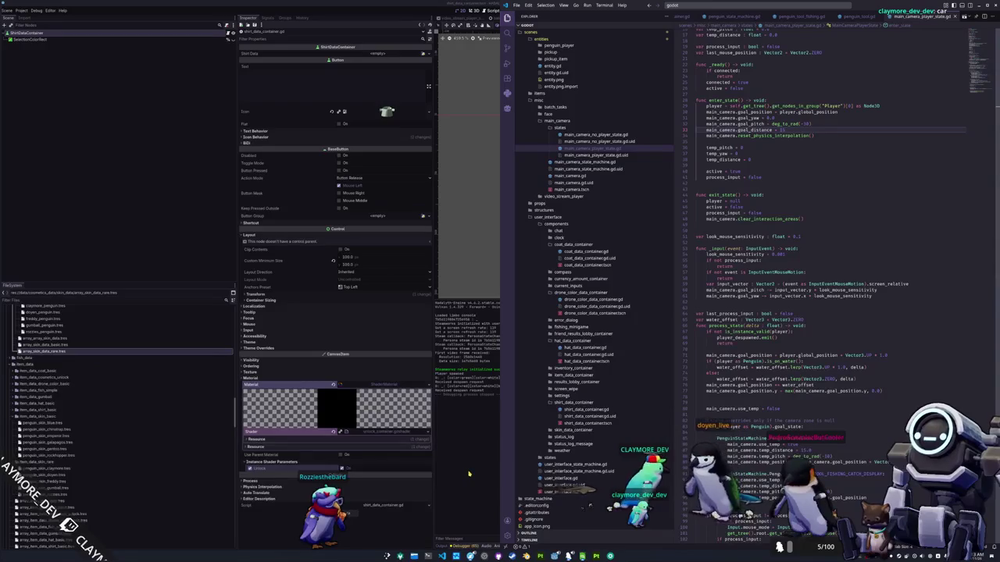
Step: Open the HADALYTH-ZERO player.cfg save file in Kate, review it, and close without changes
{"action": "left_click", "coordinate": [480, 504]}
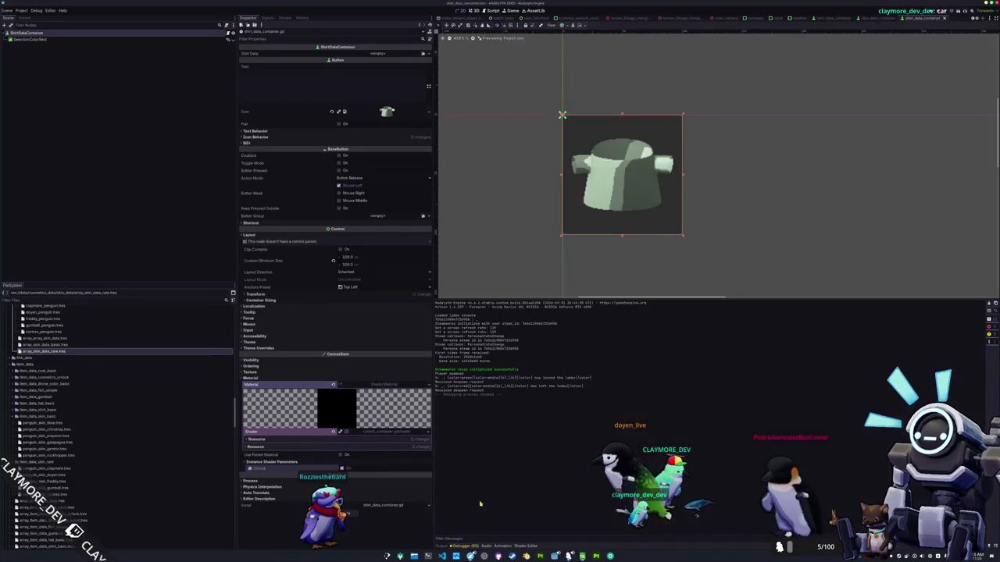
{"action": "key", "text": "super+e"}
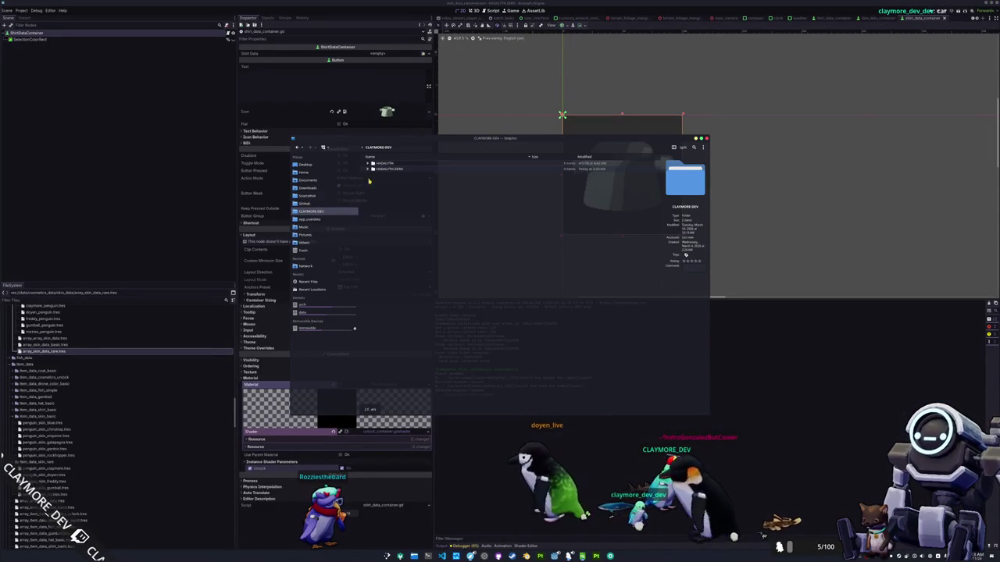
{"action": "left_click", "coordinate": [368, 169]}
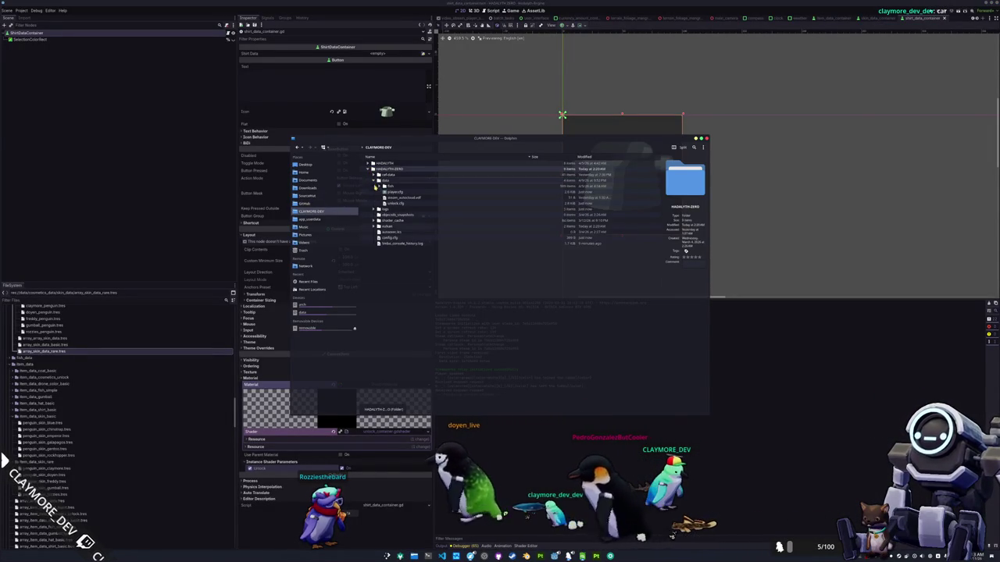
{"action": "double_click", "coordinate": [386, 192]}
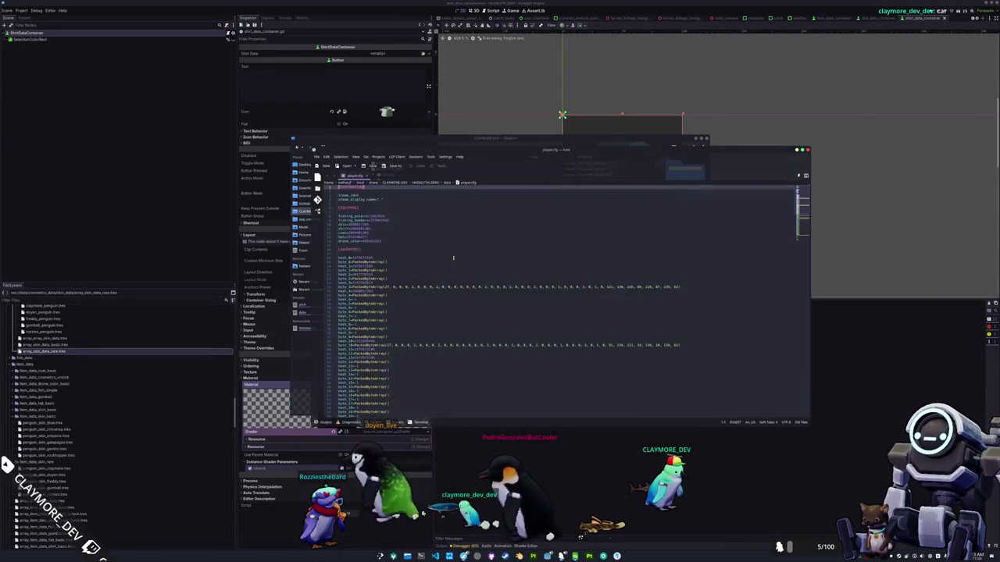
{"action": "left_click_drag", "start_coordinate": [538, 149], "coordinate": [732, 169]}
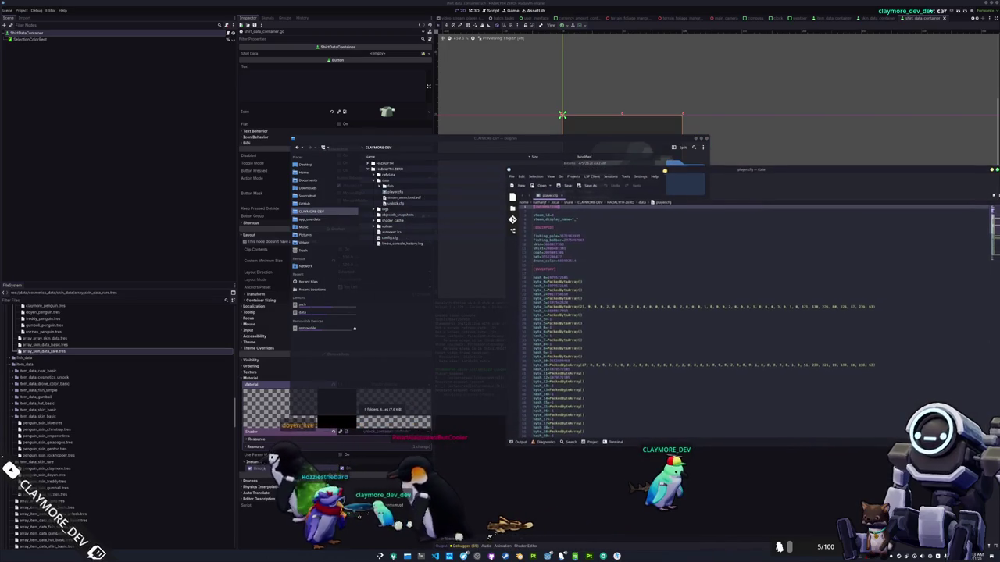
{"action": "left_click_drag", "start_coordinate": [665, 170], "coordinate": [594, 161]}
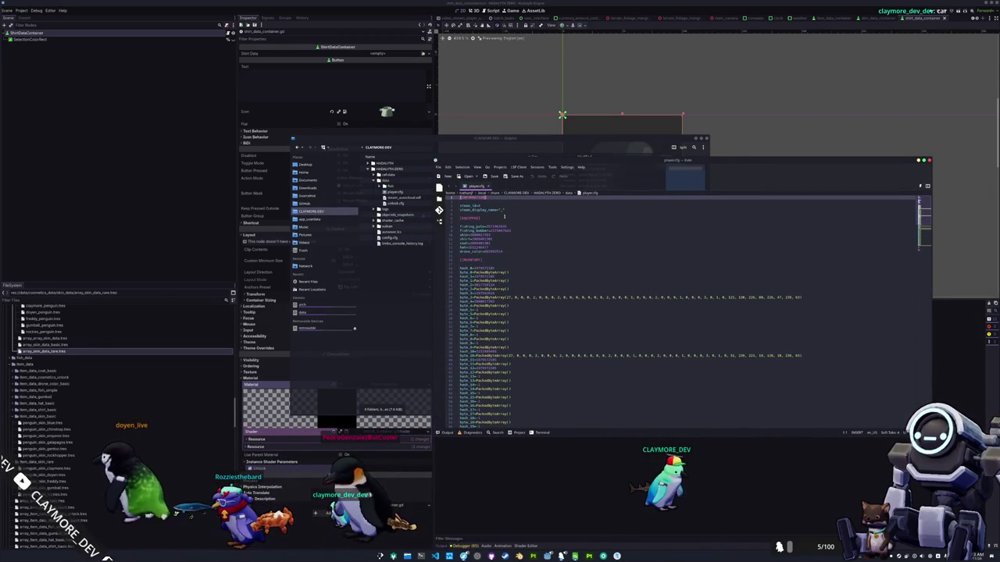
{"action": "key", "text": "ctrl+q"}
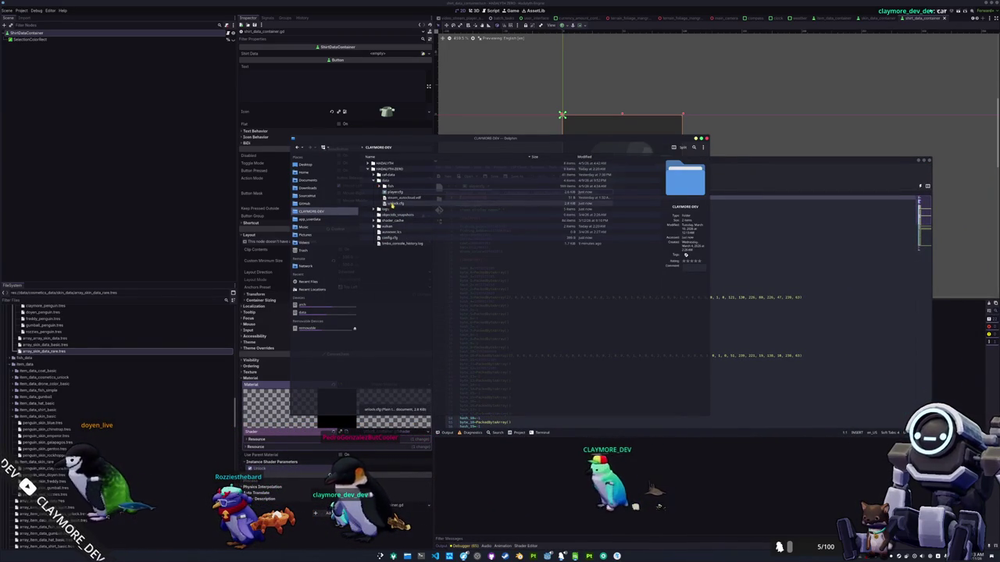
Step: Open unlock.cfg and delete the unlock entries on lines 11–21
{"action": "double_click", "coordinate": [392, 204]}
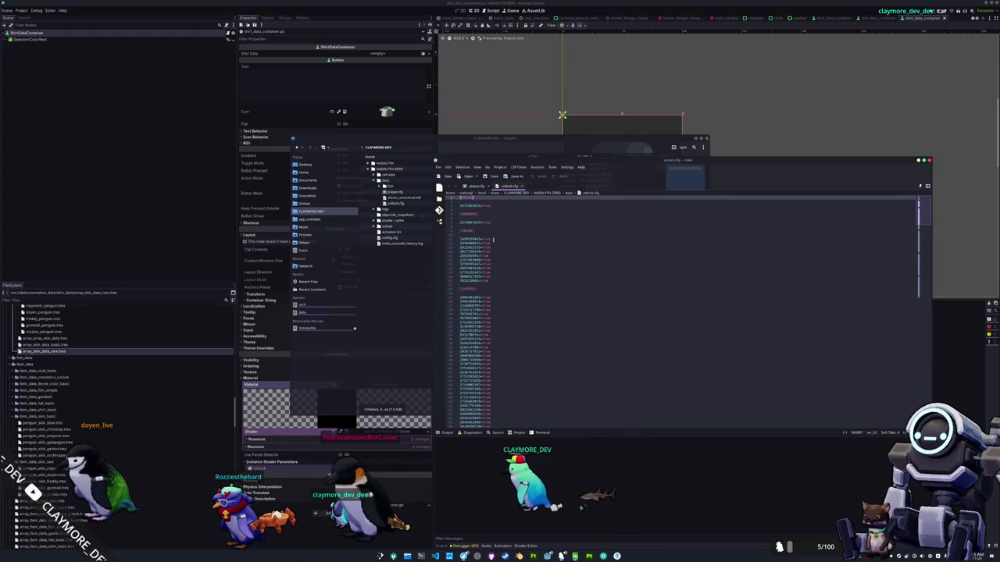
{"action": "left_click", "coordinate": [494, 240]}
{"action": "key", "text": "BackSpace"}
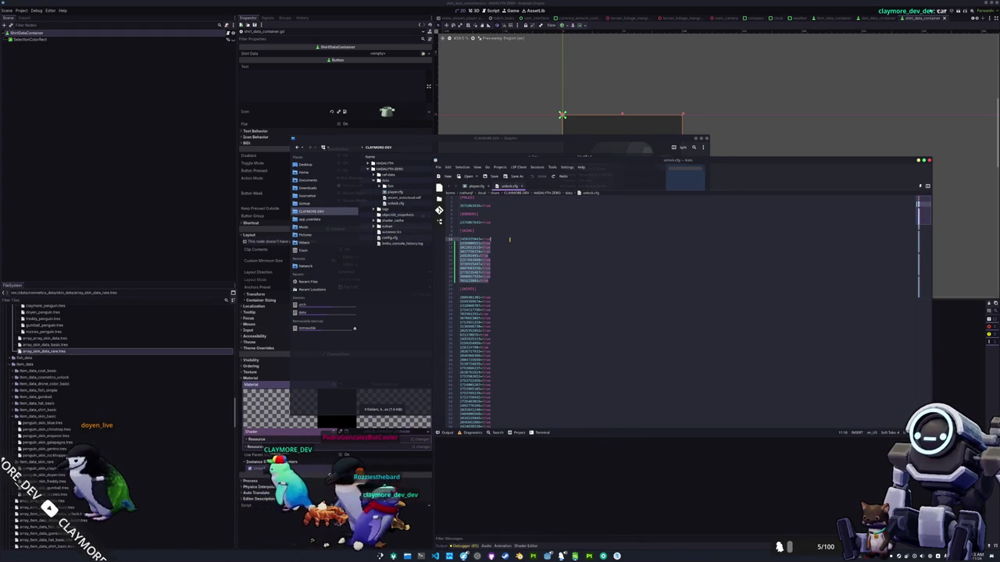
Step: Delete the trailing unlock entries, save unlock.cfg, and close Kate and the file manager
{"action": "scroll", "coordinate": [507, 253], "scroll_direction": "down", "scroll_amount": 3}
{"action": "left_click", "coordinate": [496, 218]}
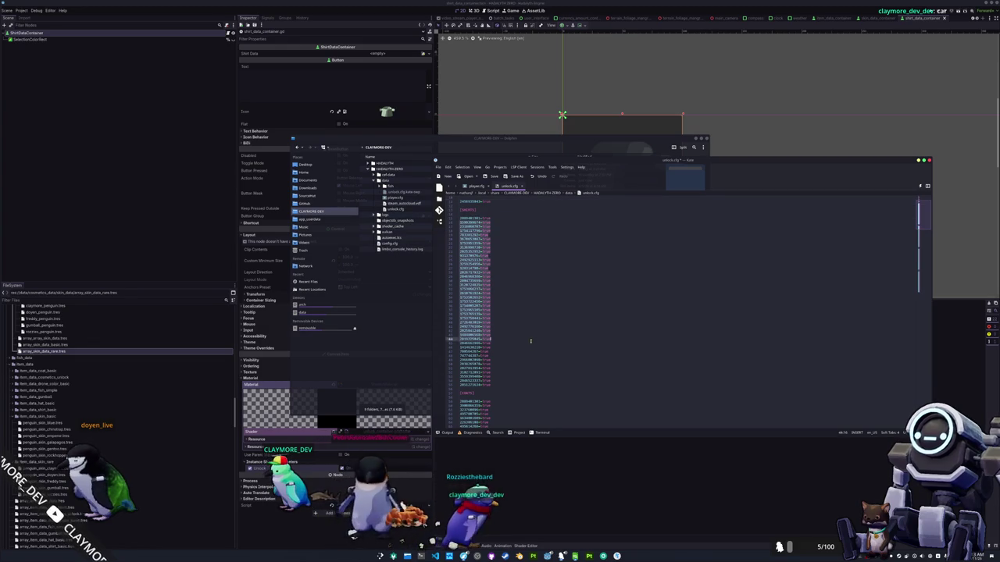
{"action": "scroll", "coordinate": [529, 384], "scroll_direction": "down", "scroll_amount": 10}
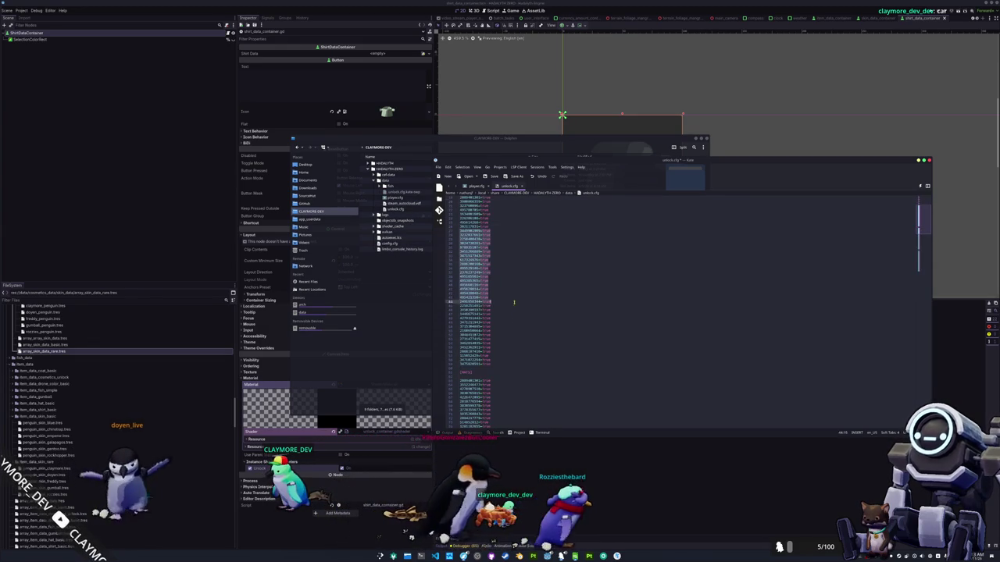
{"action": "left_click", "coordinate": [517, 259]}
{"action": "left_click_drag", "start_coordinate": [517, 259], "coordinate": [564, 373]}
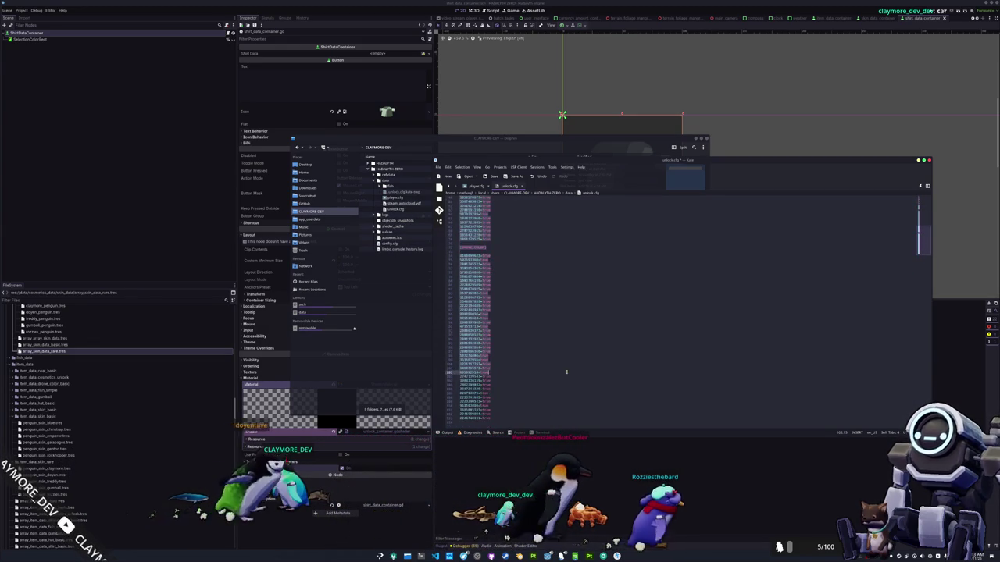
{"action": "key", "text": "Delete"}
{"action": "key", "text": "ctrl+s"}
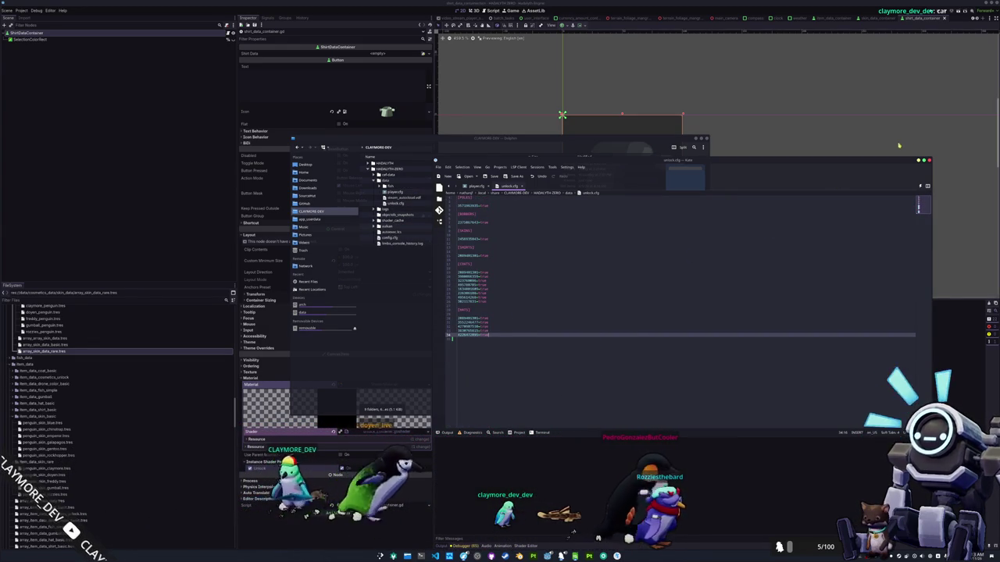
{"action": "left_click", "coordinate": [929, 162]}
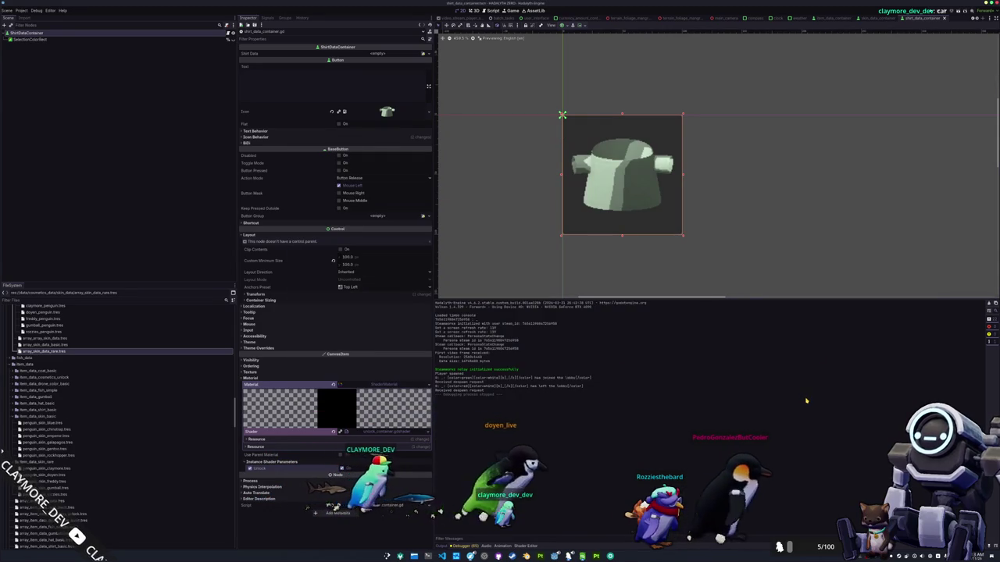
{"action": "key", "text": "F5"}
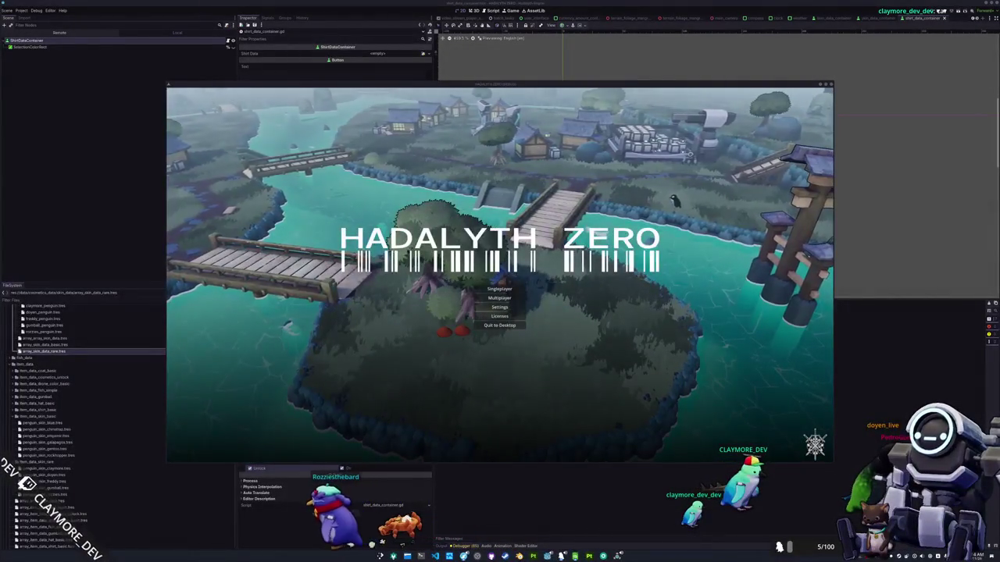
{"action": "left_click", "coordinate": [499, 289]}
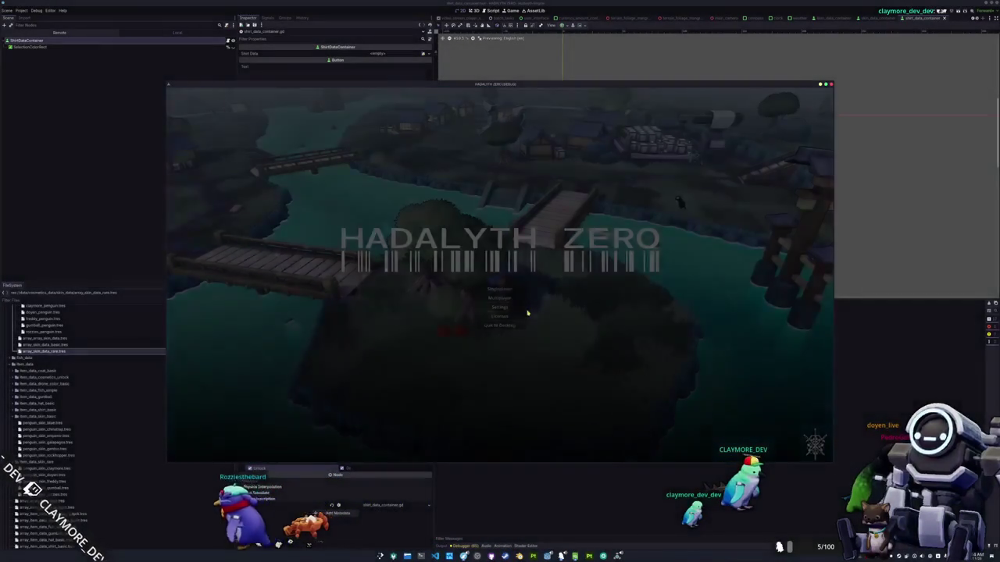
{"action": "key", "text": "Tab"}
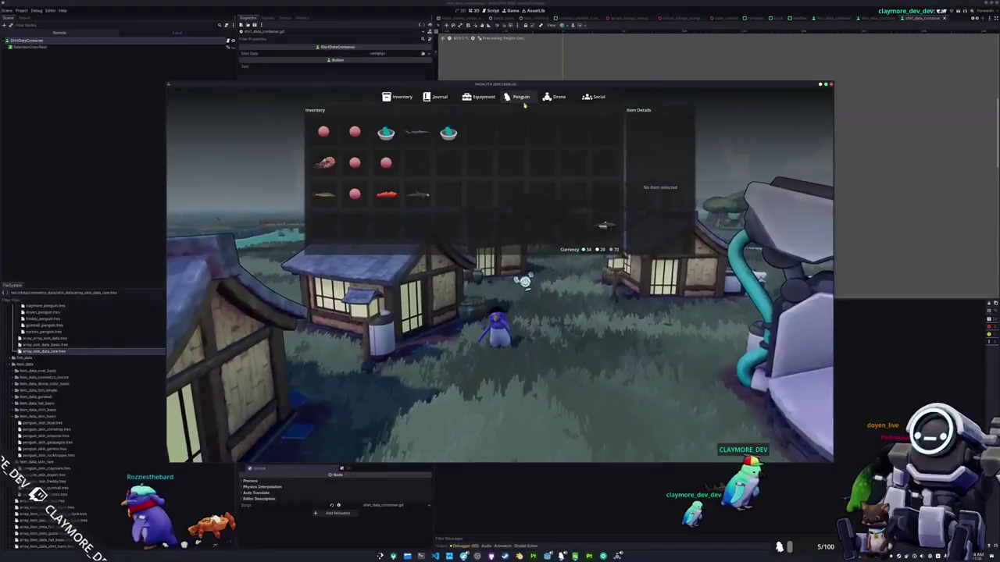
{"action": "left_click", "coordinate": [522, 97]}
{"action": "scroll", "coordinate": [516, 154], "scroll_direction": "down", "scroll_amount": 1}
{"action": "scroll", "coordinate": [492, 180], "scroll_direction": "up", "scroll_amount": 1}
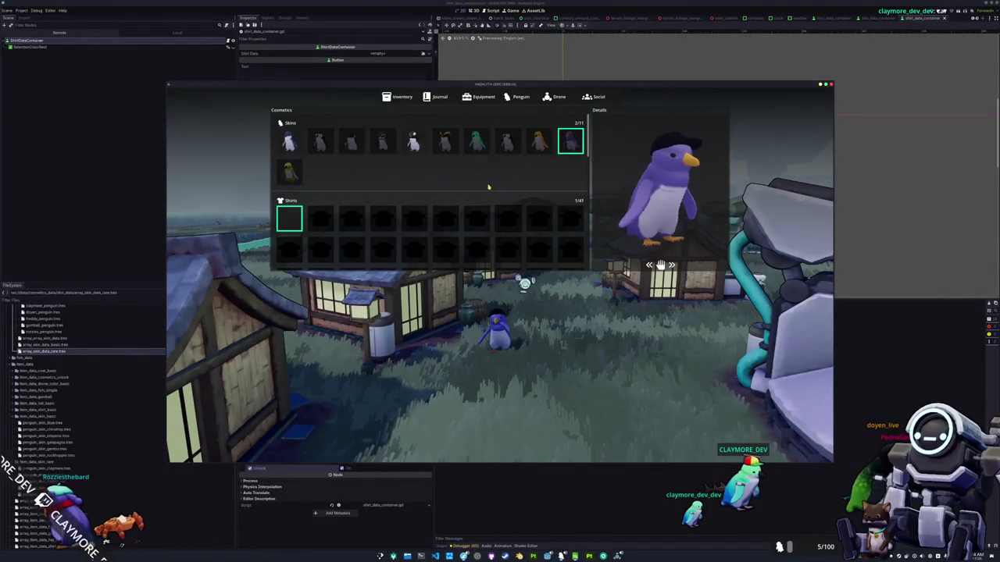
{"action": "scroll", "coordinate": [449, 138], "scroll_direction": "down", "scroll_amount": 1}
{"action": "key", "text": "Tab"}
{"action": "key", "text": "F8"}
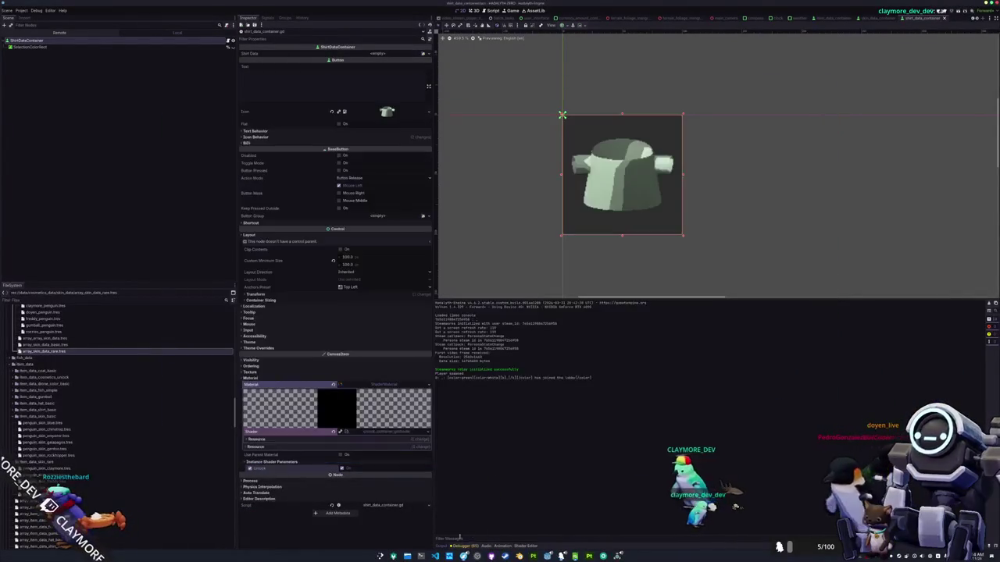
Step: Save the button's shader material as res://assets/materials/unlock_shader_material.tres
{"action": "key", "text": "alt+Tab"}
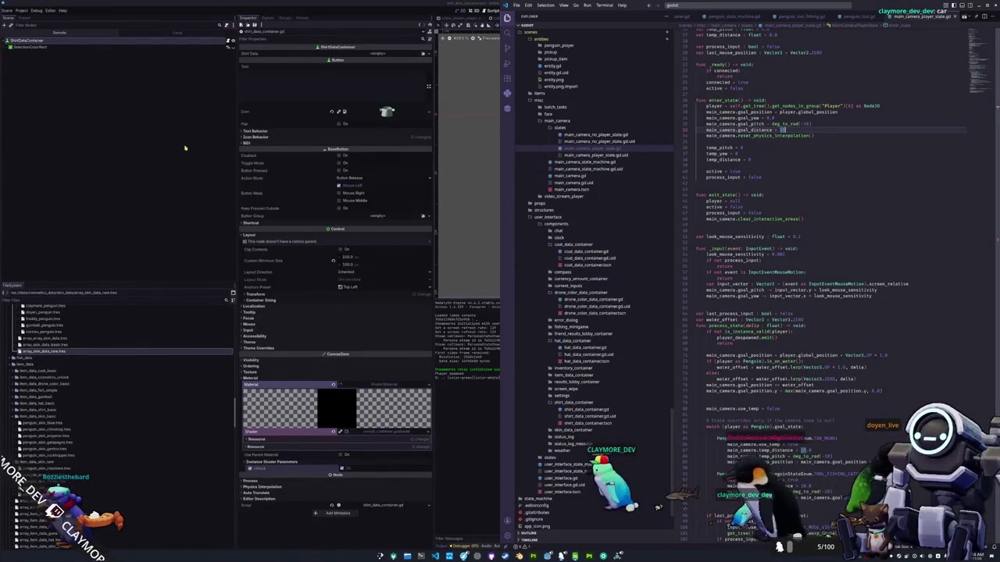
{"action": "key", "text": "alt+Tab"}
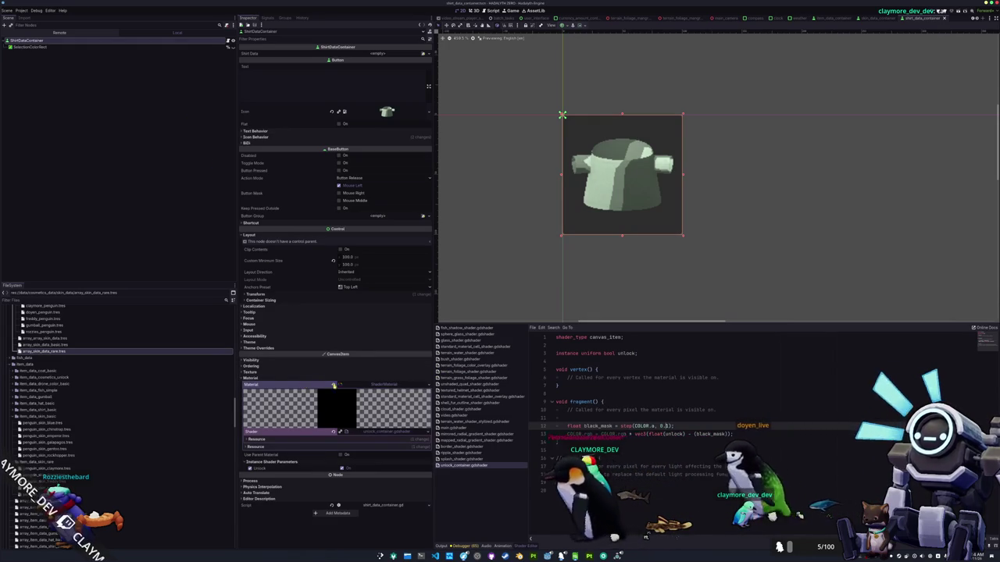
{"action": "left_click", "coordinate": [429, 386]}
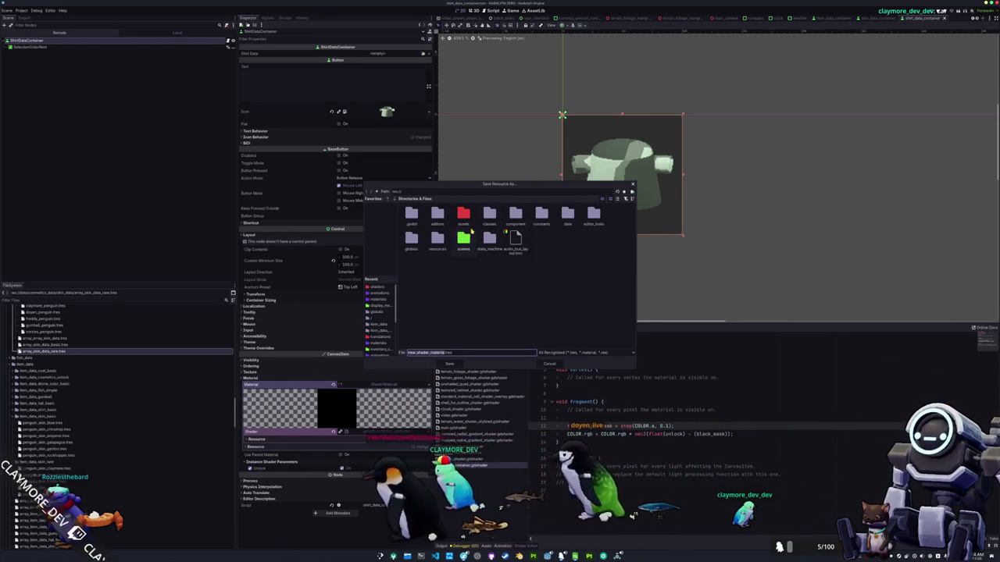
{"action": "double_click", "coordinate": [433, 246]}
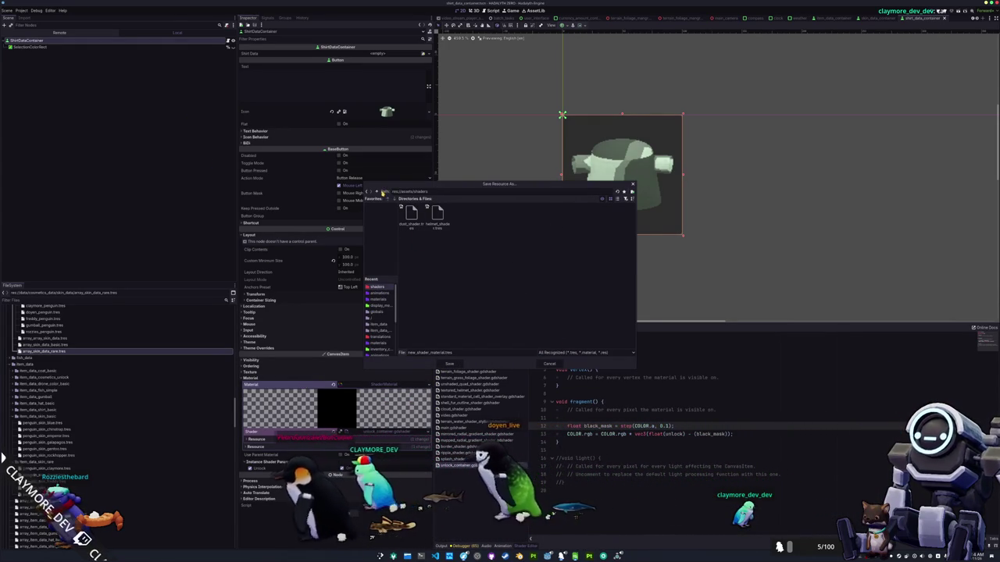
{"action": "left_click", "coordinate": [377, 191]}
{"action": "double_click", "coordinate": [491, 216]}
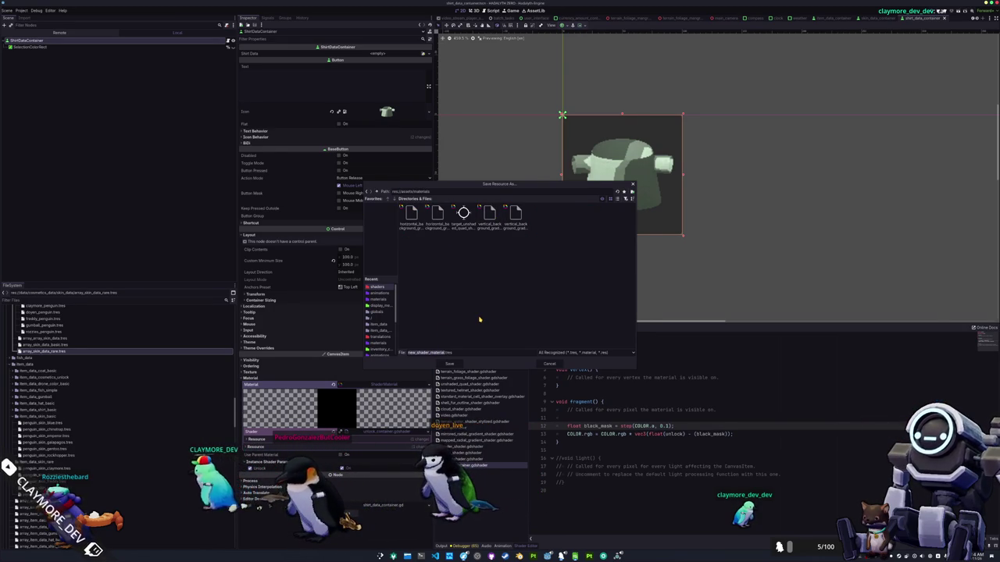
{"action": "type", "text": "unlock_sha"}
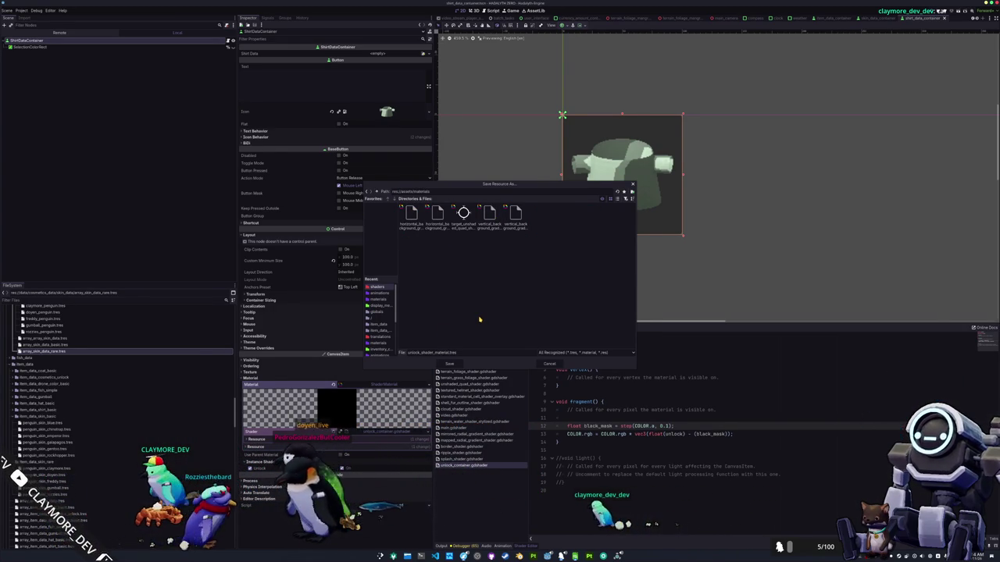
{"action": "key", "text": "Return"}
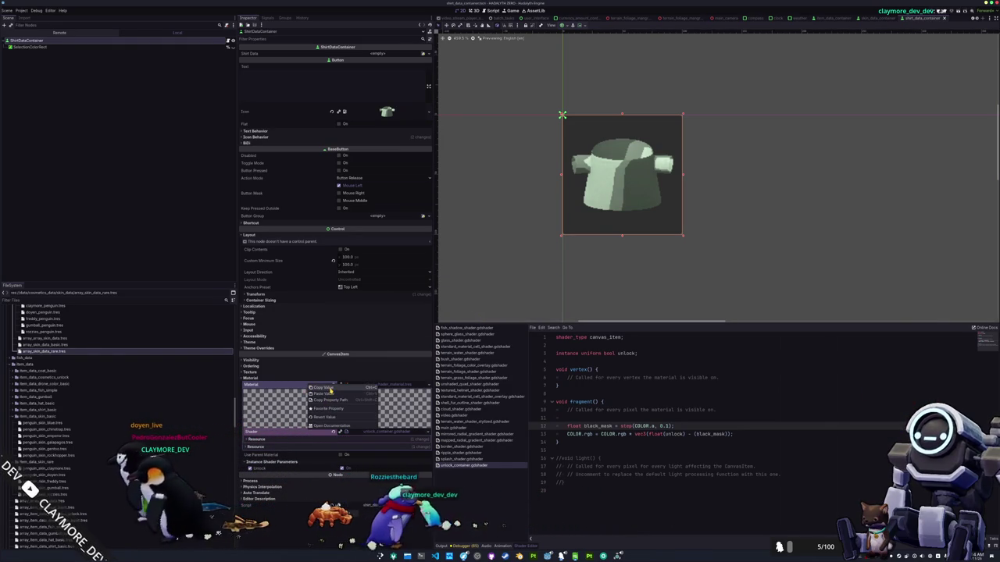
Step: Open drone_color_data_container.tscn and assign unlock_shader_material.tres to its button's Material
{"action": "scroll", "coordinate": [93, 372], "scroll_direction": "down", "scroll_amount": 10}
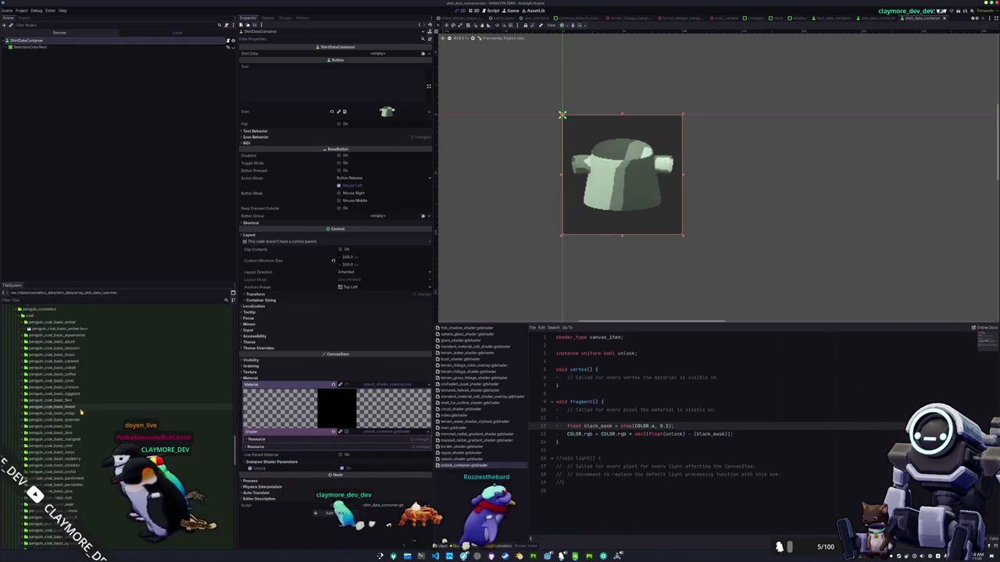
{"action": "scroll", "coordinate": [67, 422], "scroll_direction": "down", "scroll_amount": 10}
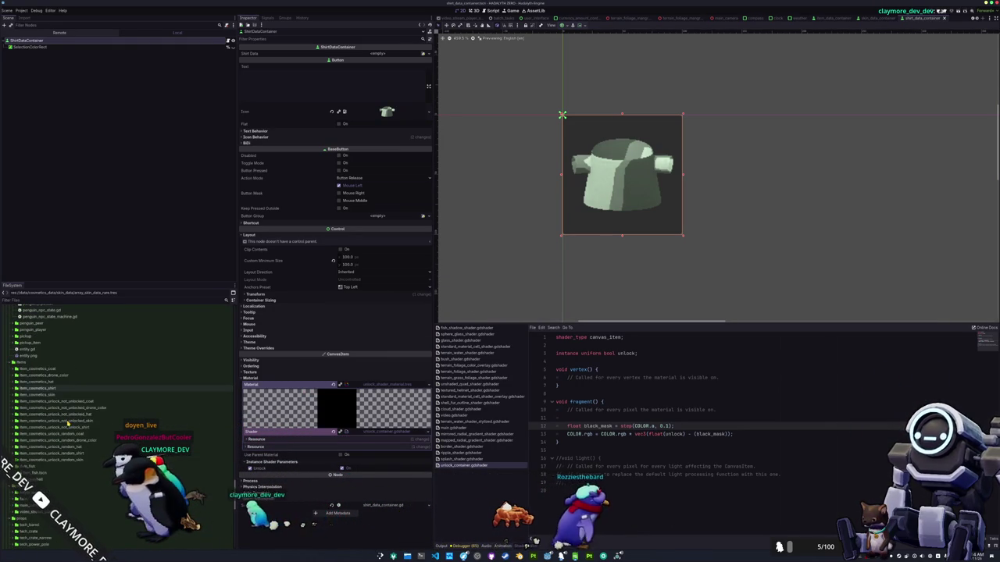
{"action": "scroll", "coordinate": [68, 412], "scroll_direction": "down", "scroll_amount": 5}
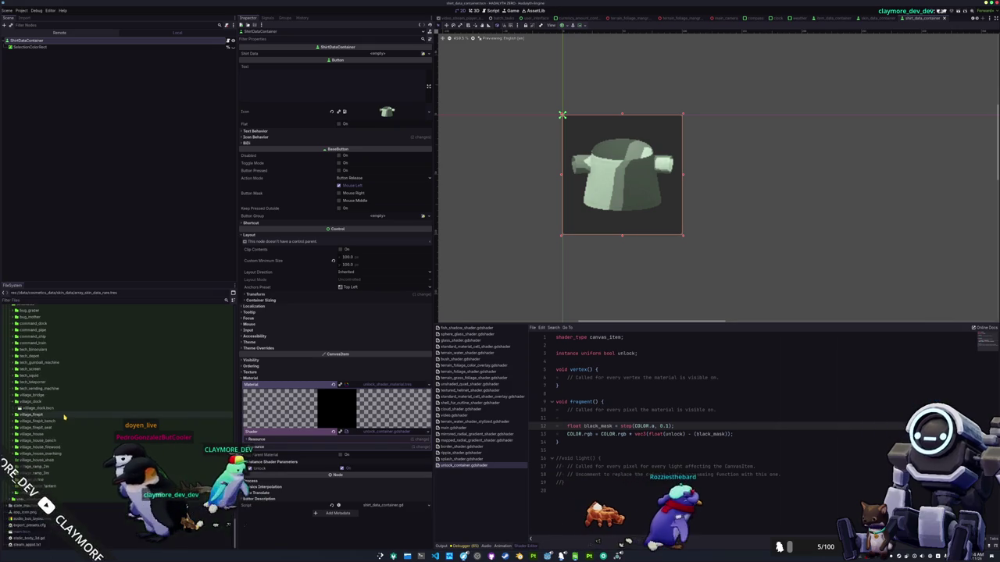
{"action": "scroll", "coordinate": [53, 409], "scroll_direction": "down", "scroll_amount": 5}
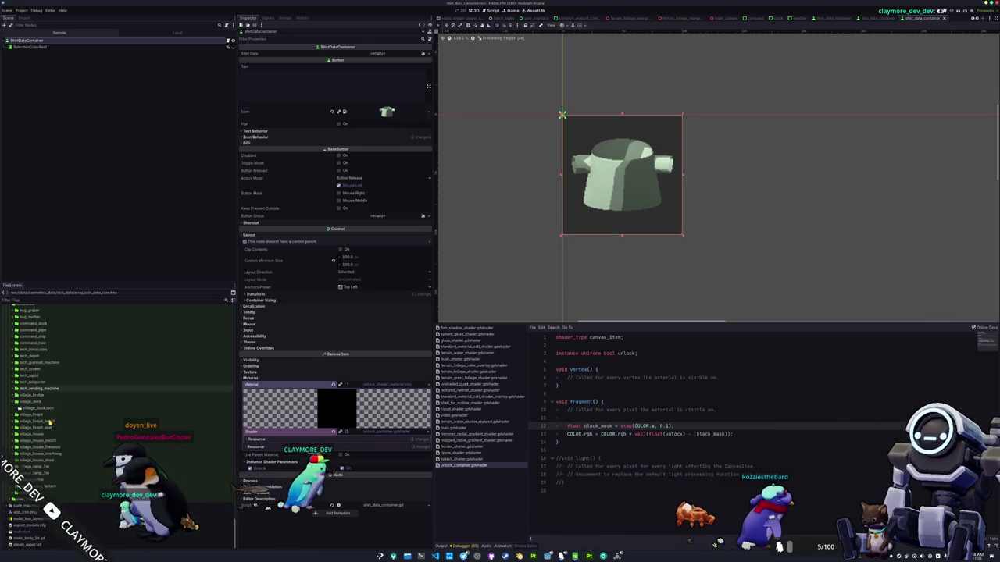
{"action": "scroll", "coordinate": [47, 391], "scroll_direction": "down", "scroll_amount": 5}
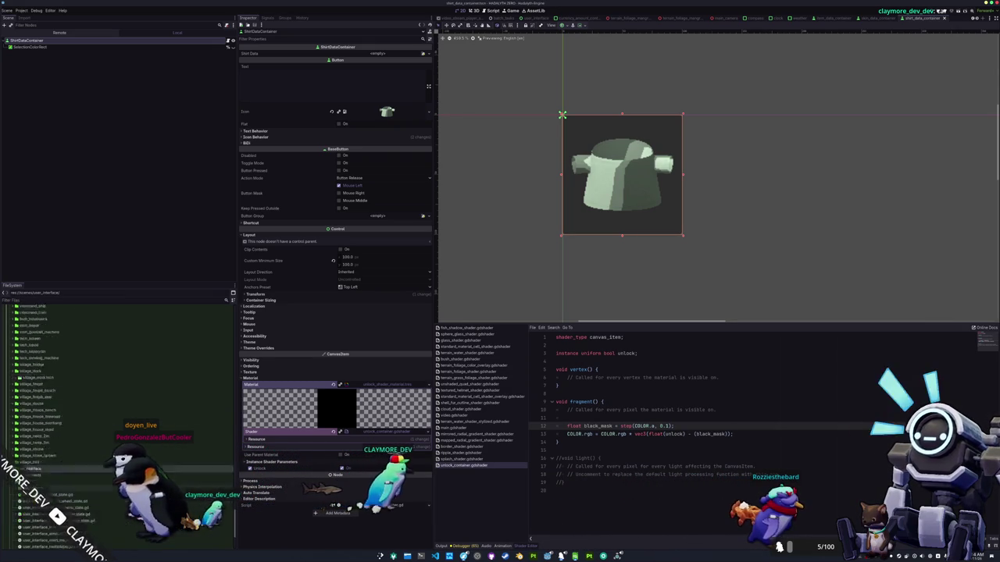
{"action": "left_click", "coordinate": [35, 385]}
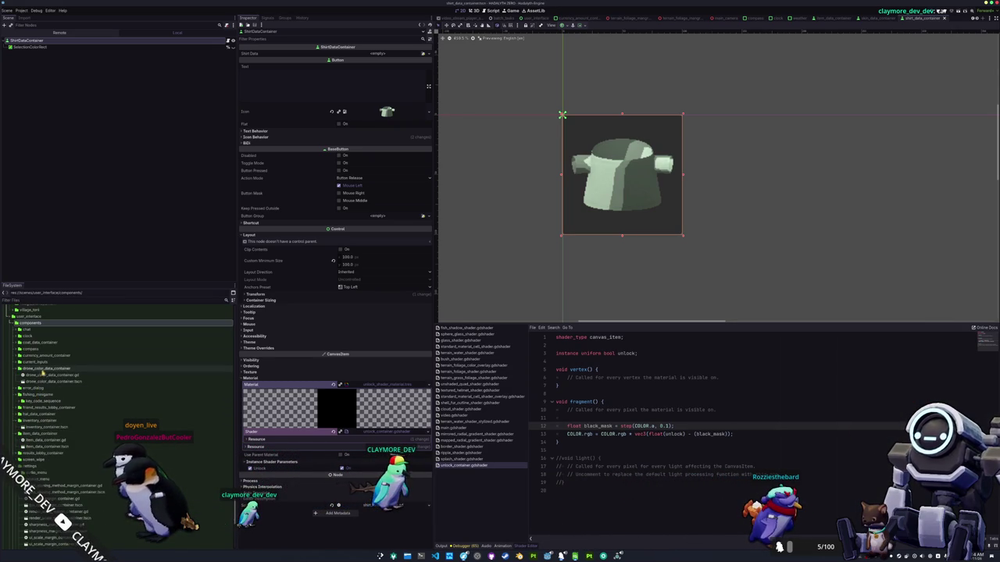
{"action": "double_click", "coordinate": [49, 382]}
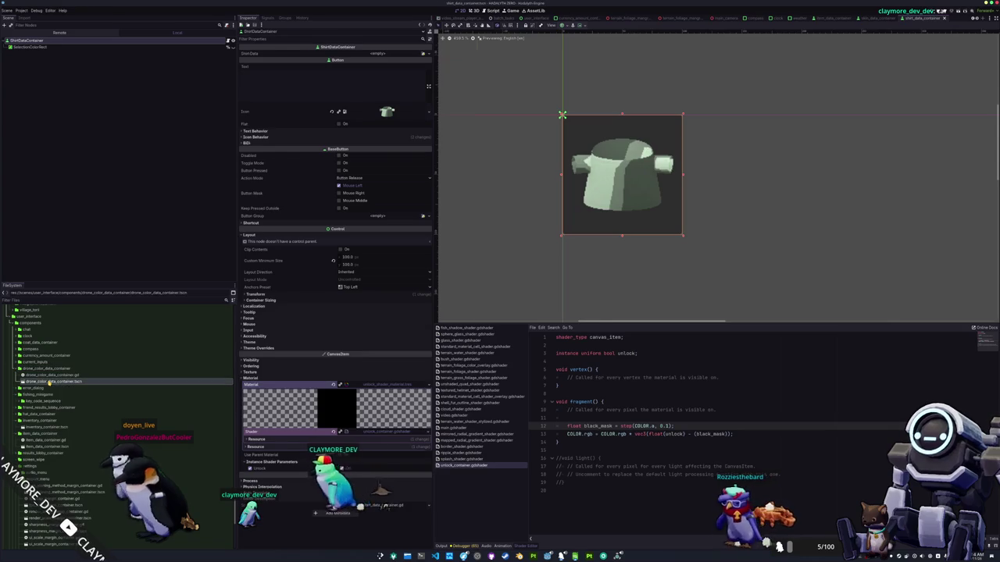
{"action": "left_click", "coordinate": [263, 405]}
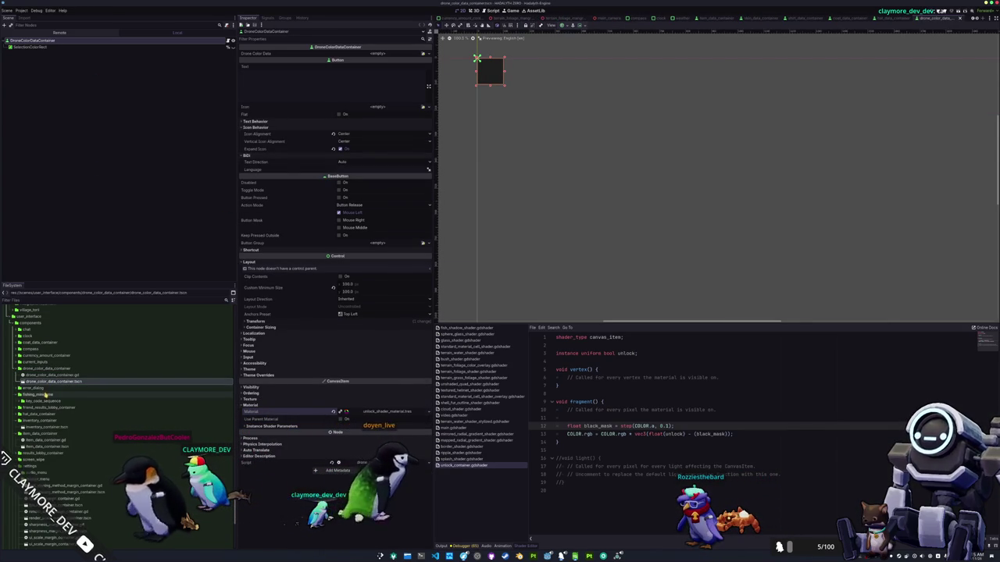
Step: Open hat_data_container.tscn and paste unlock_shader_material.tres as its material
{"action": "double_click", "coordinate": [47, 395]}
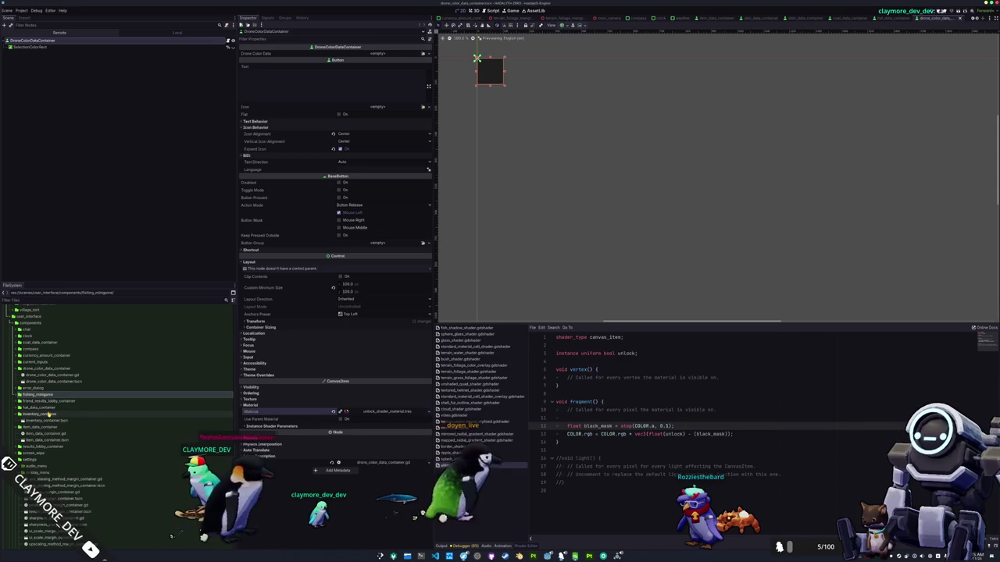
{"action": "double_click", "coordinate": [48, 407]}
{"action": "double_click", "coordinate": [47, 420]}
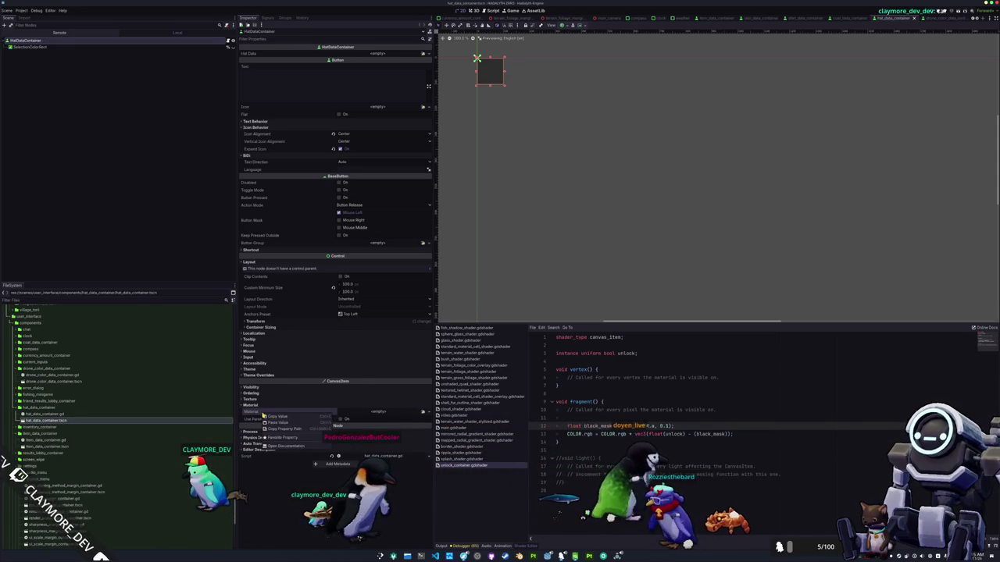
{"action": "key", "text": "ctrl+v"}
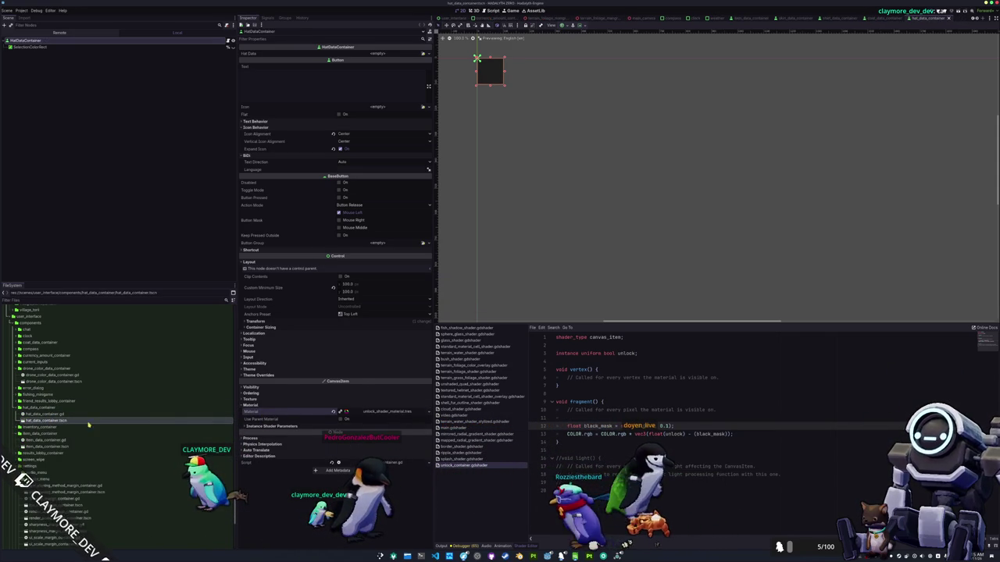
Step: Open the shirt container scene, switch to skin_data_container, and run the game with F6 to test
{"action": "left_click", "coordinate": [43, 434]}
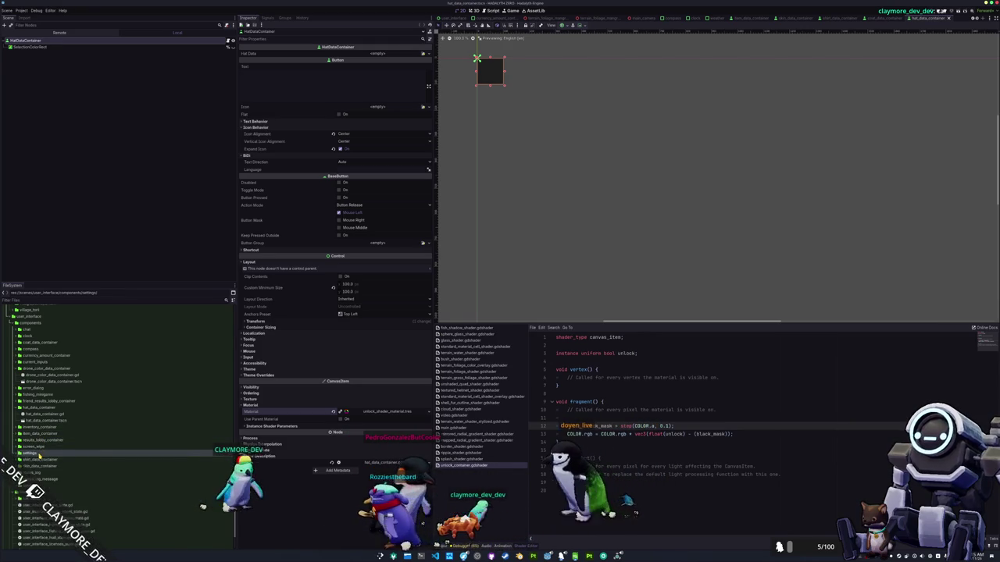
{"action": "double_click", "coordinate": [21, 461]}
{"action": "double_click", "coordinate": [90, 471]}
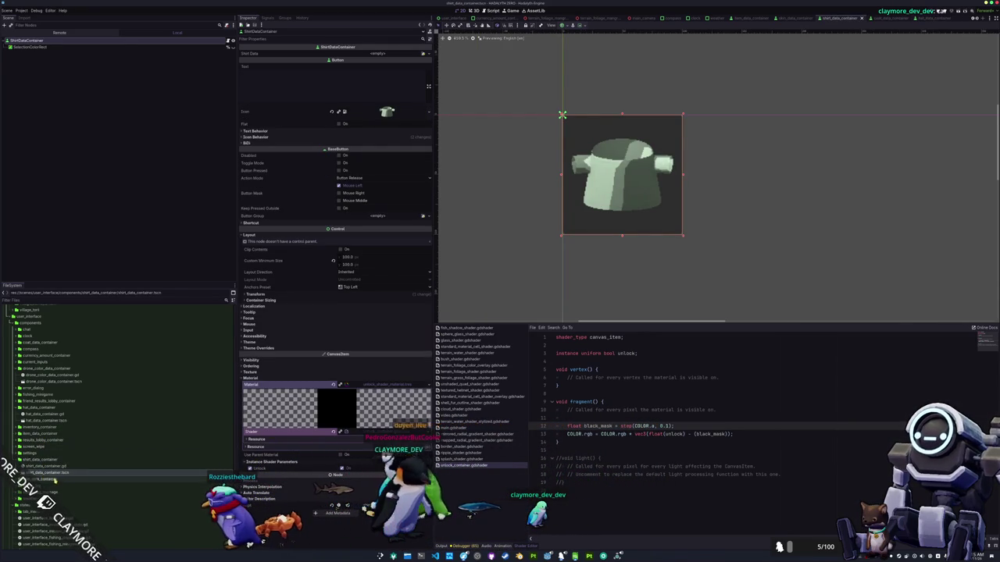
{"action": "key", "text": "ctrl+w"}
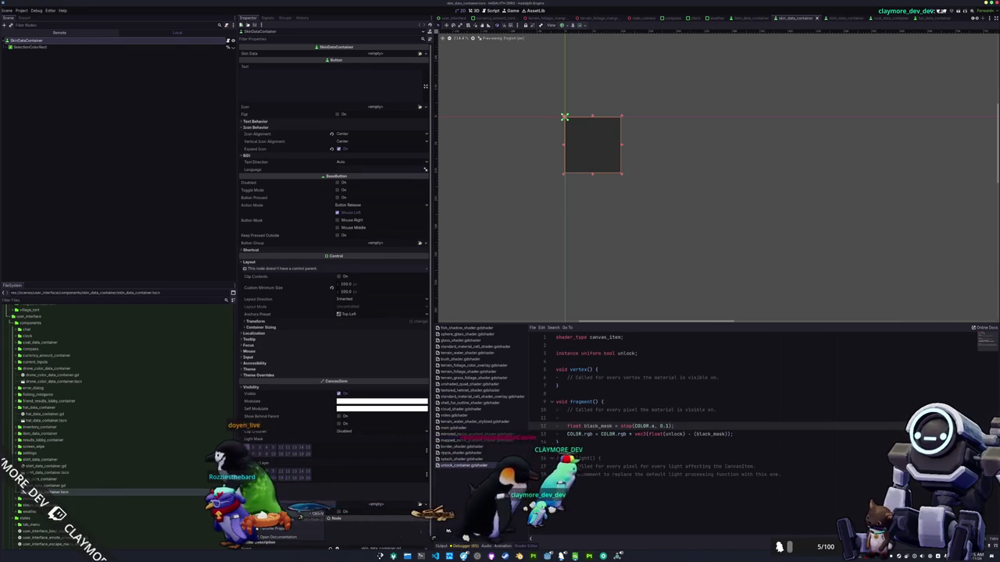
{"action": "key", "text": "F6"}
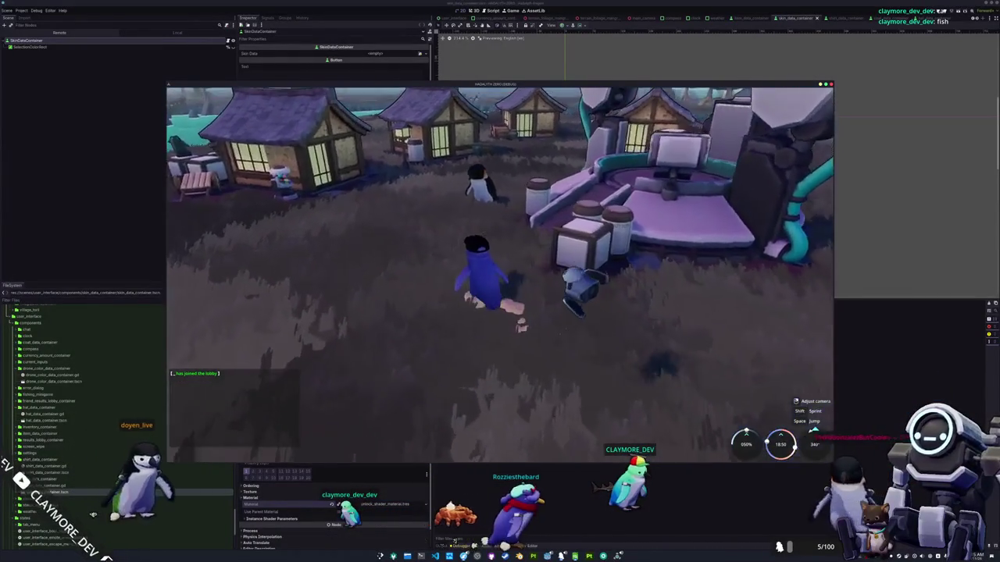
Step: Walk the penguin briefly, then bring the Godot editor forward to read the game's log output
{"action": "key", "text": "w"}
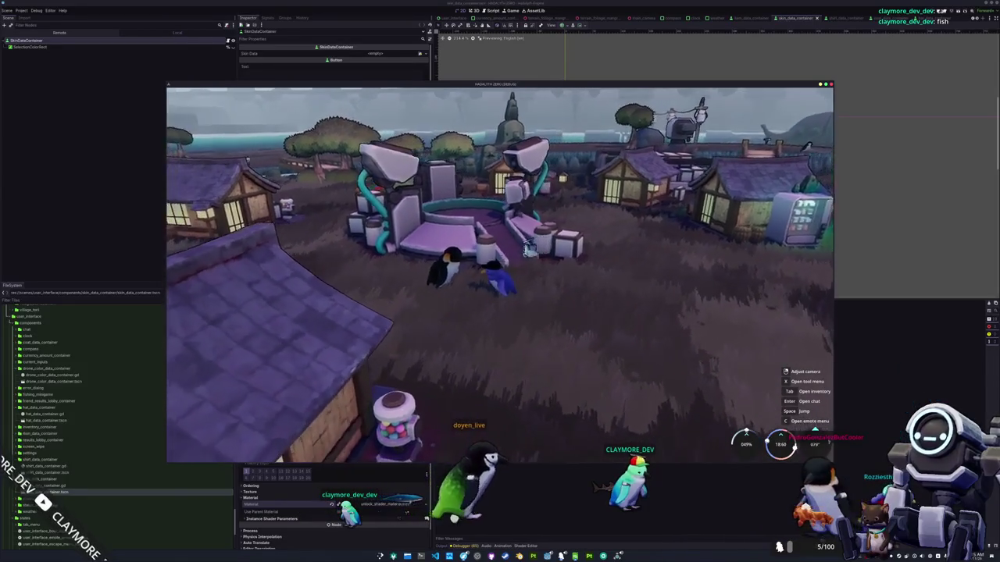
{"action": "left_click", "coordinate": [472, 544]}
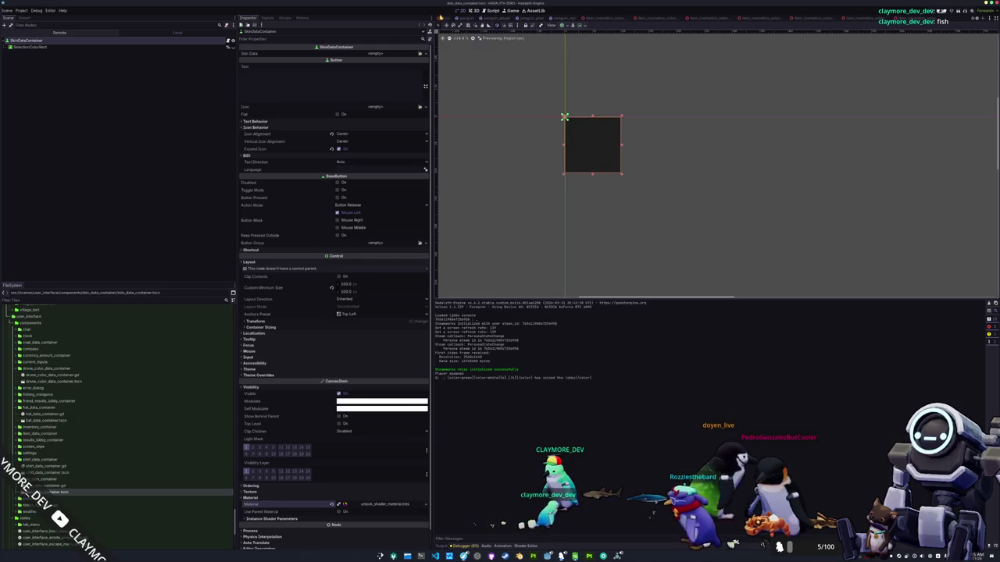
Step: In the main village scene, collapse Navigation and PenguinPOIs, then frame the first player spawn point
{"action": "left_click", "coordinate": [449, 17]}
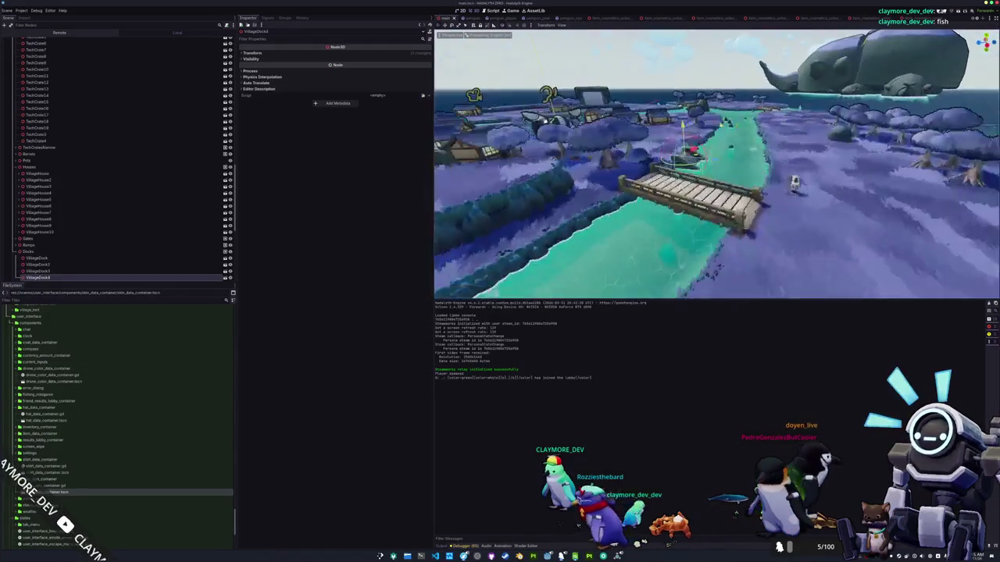
{"action": "scroll", "coordinate": [58, 194], "scroll_direction": "up", "scroll_amount": 10}
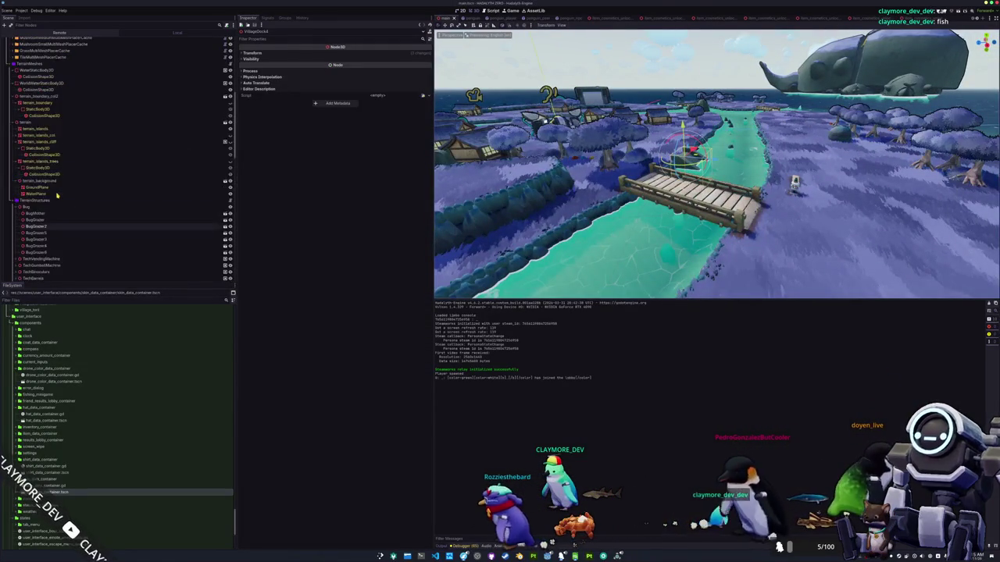
{"action": "scroll", "coordinate": [58, 194], "scroll_direction": "down", "scroll_amount": 10}
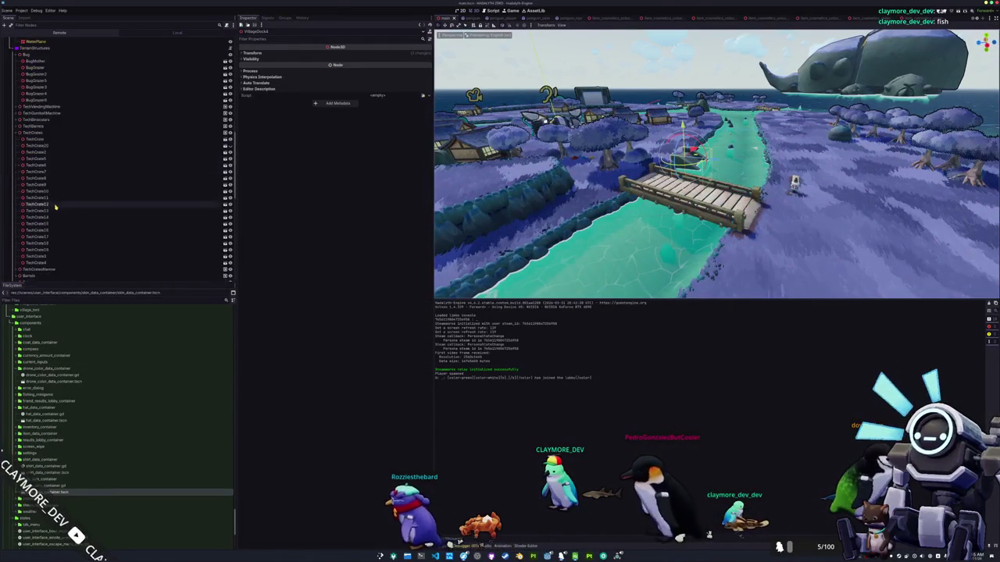
{"action": "scroll", "coordinate": [55, 212], "scroll_direction": "down", "scroll_amount": 5}
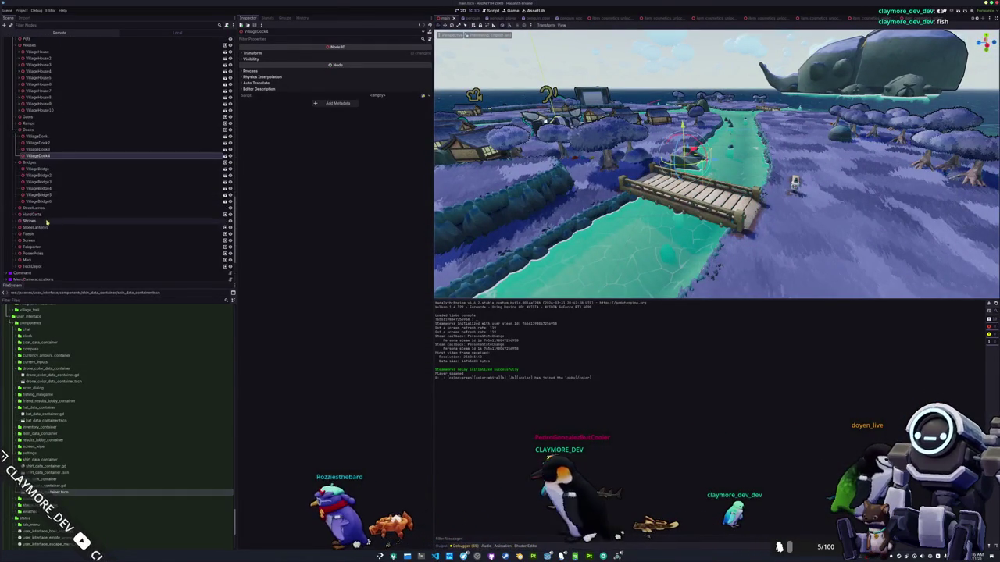
{"action": "scroll", "coordinate": [49, 207], "scroll_direction": "down", "scroll_amount": 4}
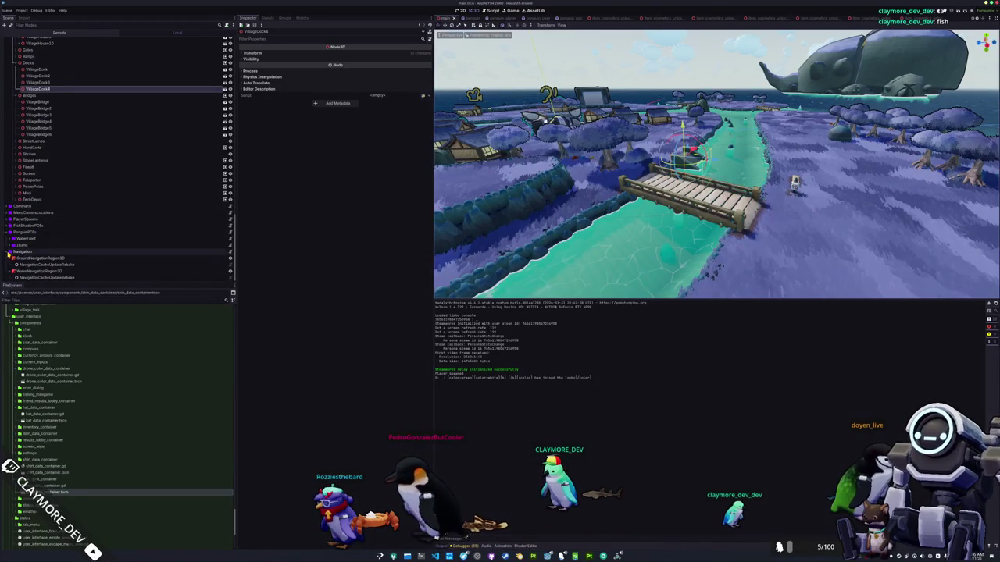
{"action": "left_click", "coordinate": [4, 252]}
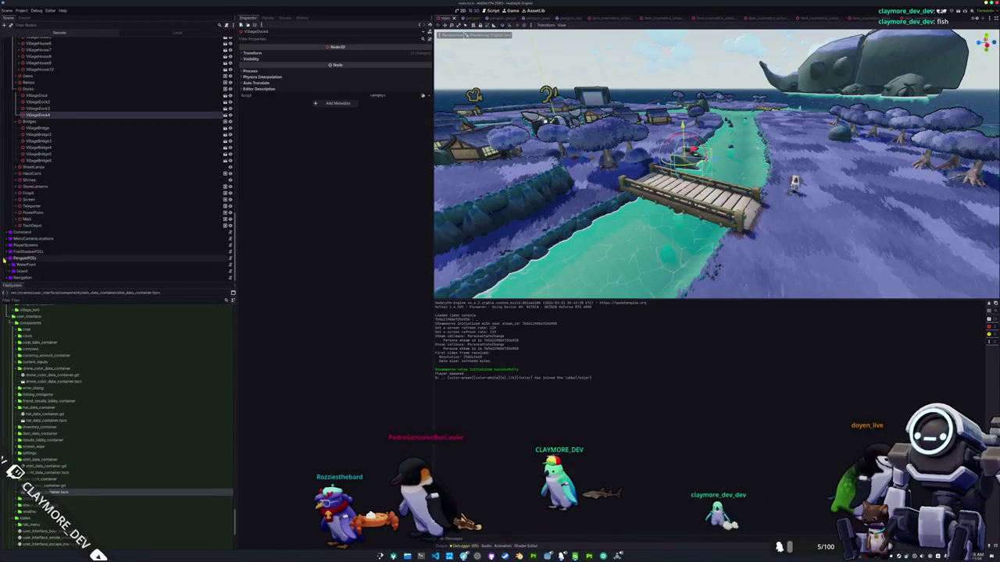
{"action": "left_click", "coordinate": [5, 259]}
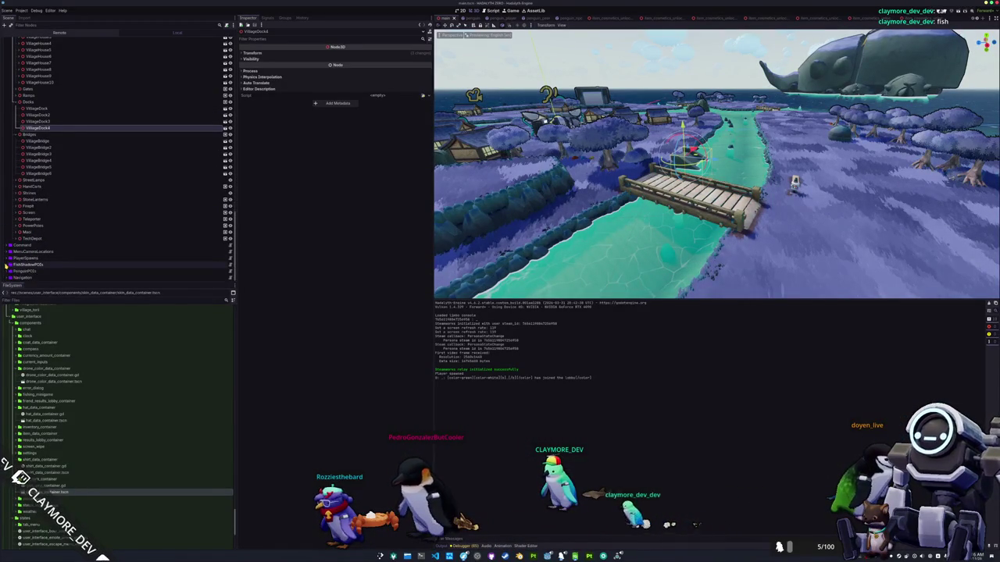
{"action": "left_click", "coordinate": [24, 264]}
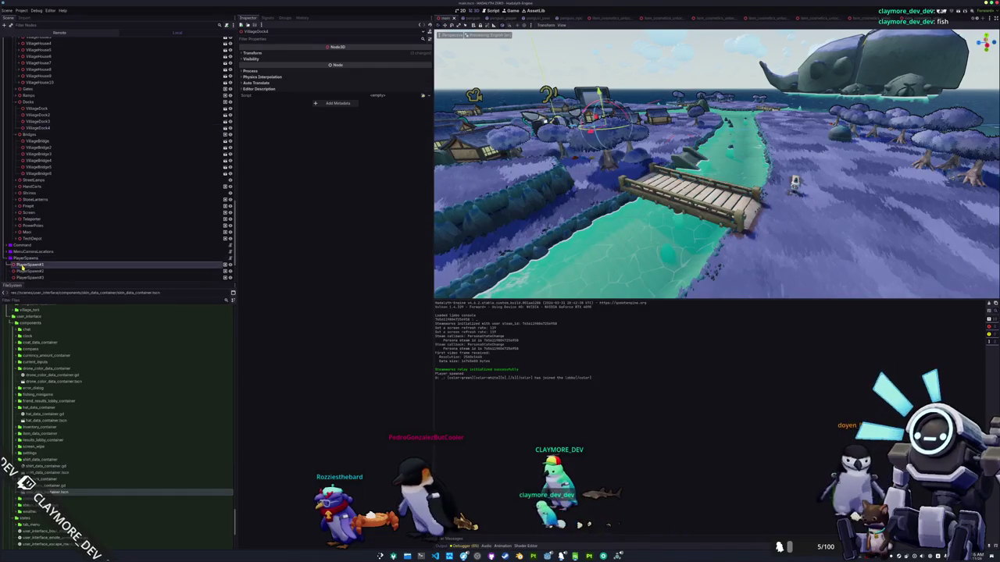
{"action": "scroll", "coordinate": [25, 265], "scroll_direction": "down", "scroll_amount": 2}
{"action": "key", "text": "f"}
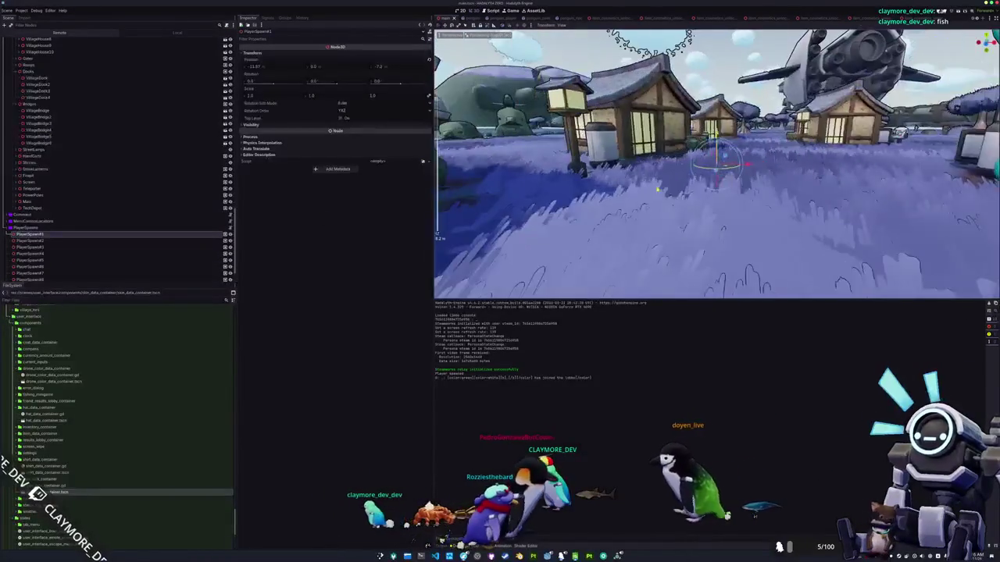
Step: Expand the WaterFront group and centre the 3D view on PenguinPOIs1 and another WaterFront point
{"action": "left_click", "coordinate": [9, 227]}
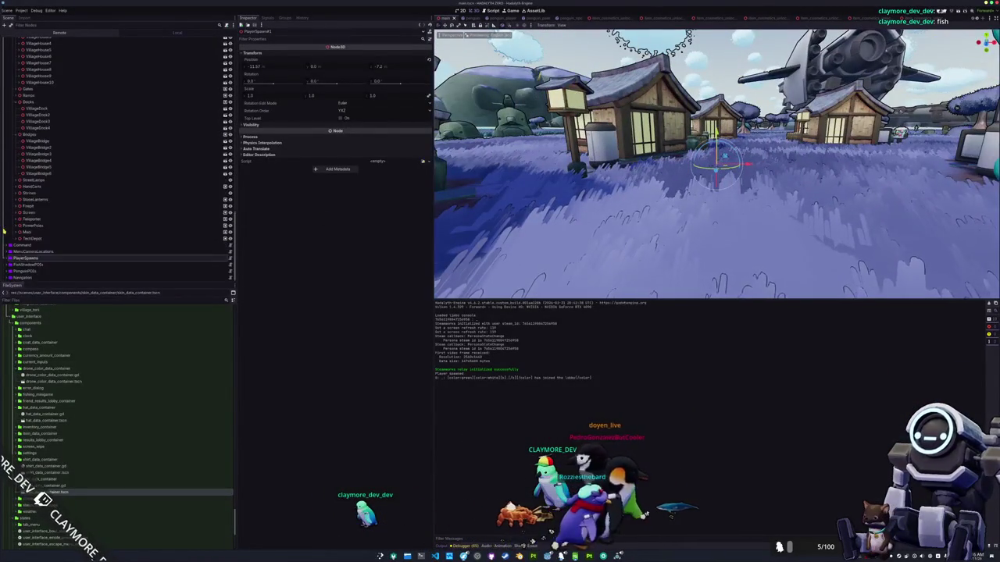
{"action": "scroll", "coordinate": [26, 232], "scroll_direction": "up", "scroll_amount": 2}
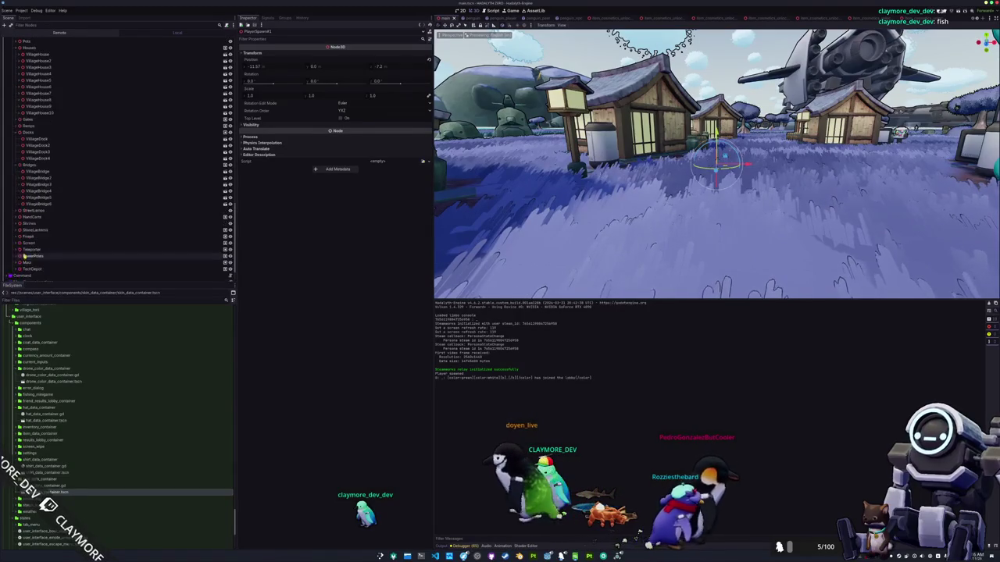
{"action": "scroll", "coordinate": [24, 209], "scroll_direction": "up", "scroll_amount": 10}
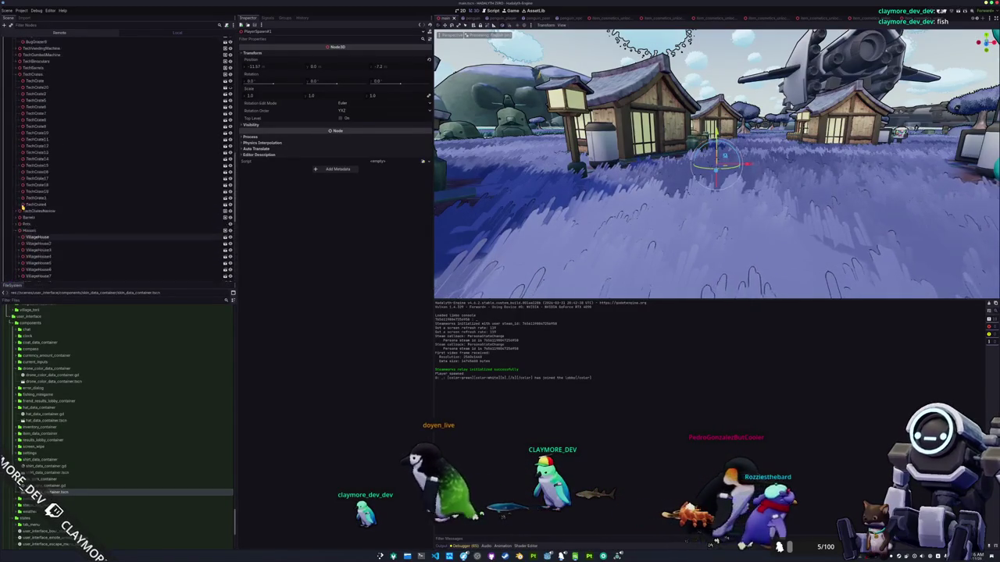
{"action": "scroll", "coordinate": [12, 207], "scroll_direction": "down", "scroll_amount": 10}
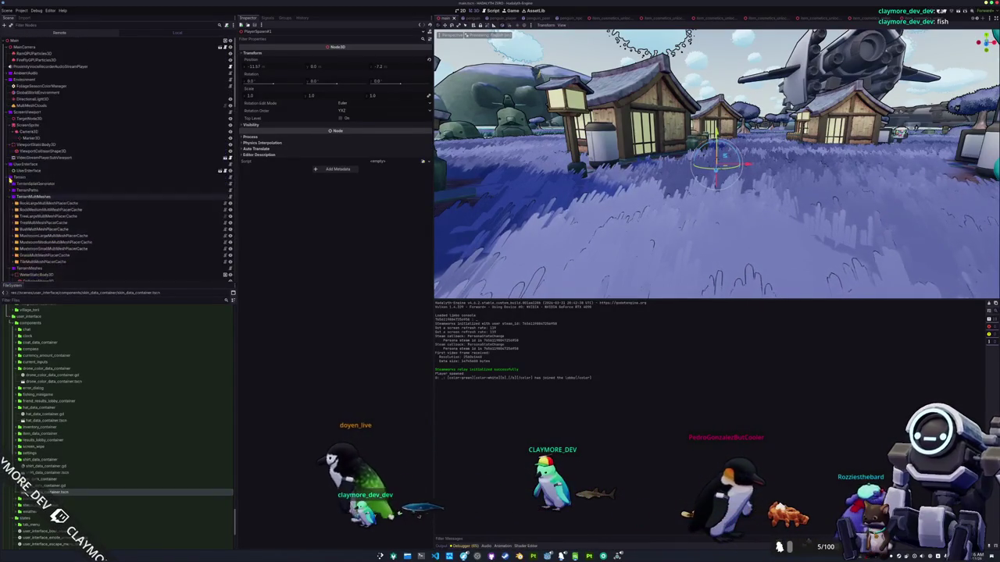
{"action": "scroll", "coordinate": [11, 205], "scroll_direction": "down", "scroll_amount": 10}
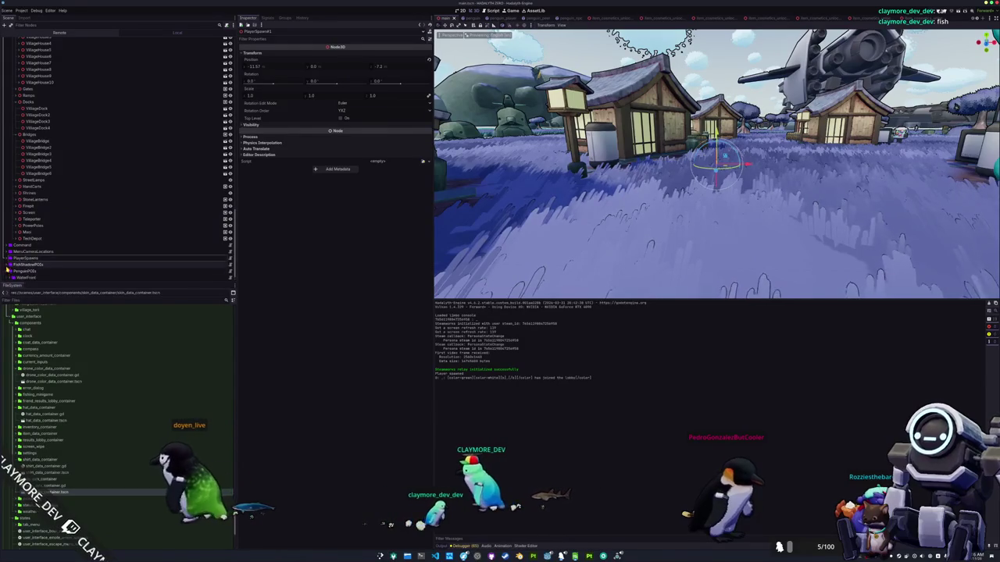
{"action": "left_click", "coordinate": [10, 266]}
{"action": "scroll", "coordinate": [10, 266], "scroll_direction": "down", "scroll_amount": 5}
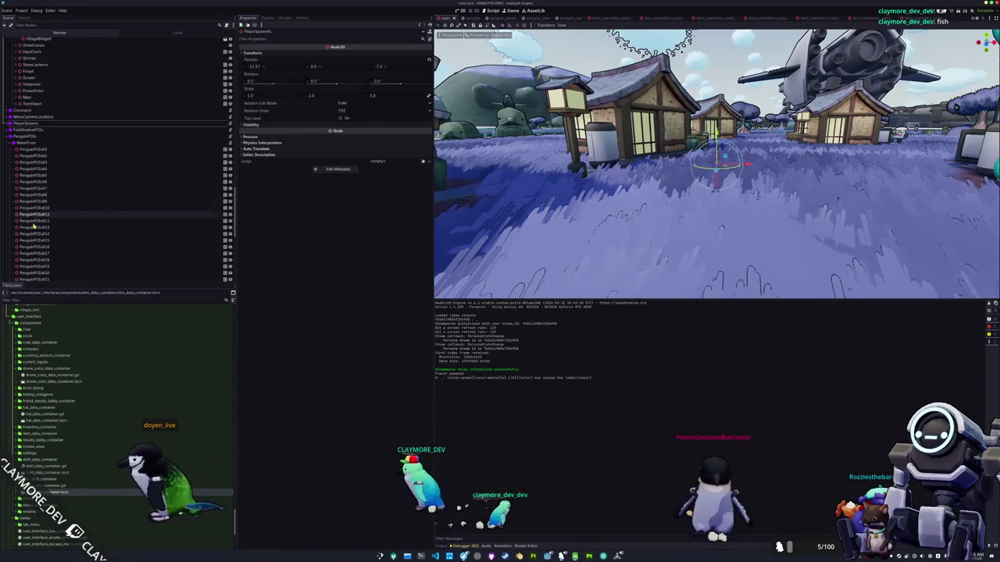
{"action": "left_click", "coordinate": [35, 148]}
{"action": "key", "text": "f"}
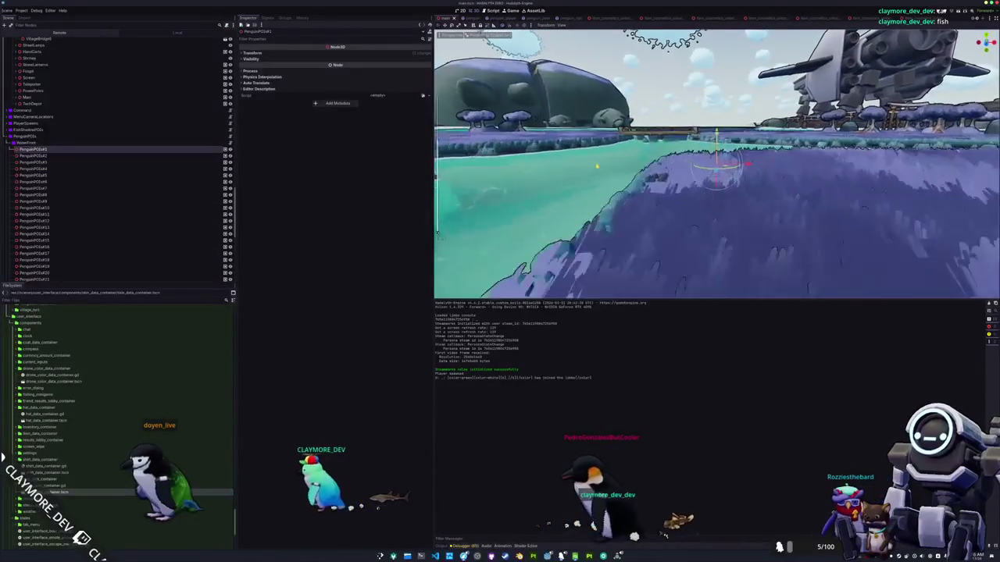
{"action": "scroll", "coordinate": [74, 235], "scroll_direction": "down", "scroll_amount": 8}
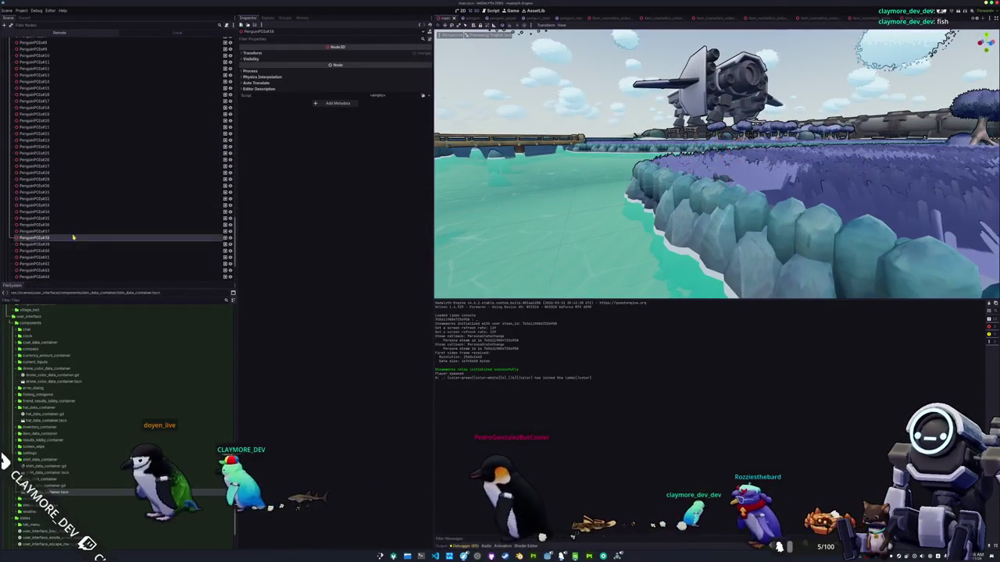
{"action": "left_click", "coordinate": [74, 232]}
{"action": "key", "text": "f"}
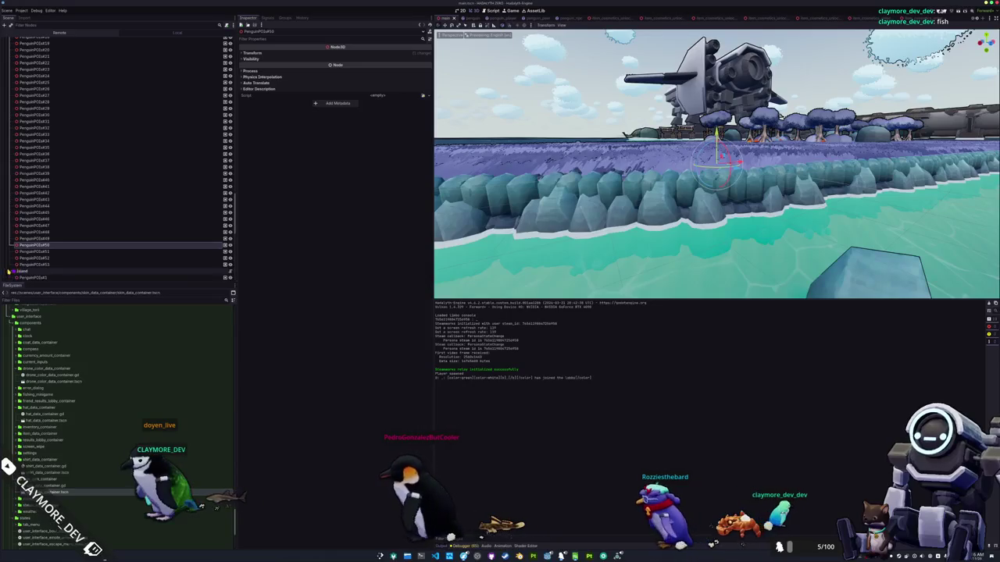
Step: Expand the Island group and centre the 3D view on several Island penguin points
{"action": "left_click", "coordinate": [9, 270]}
{"action": "scroll", "coordinate": [54, 160], "scroll_direction": "down", "scroll_amount": 5}
{"action": "left_click", "coordinate": [54, 158]}
{"action": "key", "text": "f"}
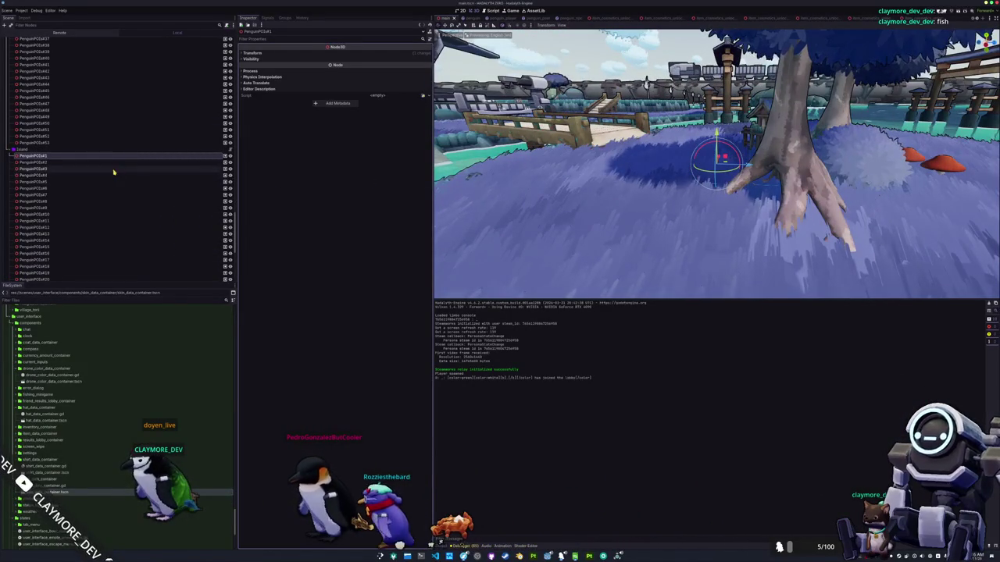
{"action": "left_click", "coordinate": [117, 164]}
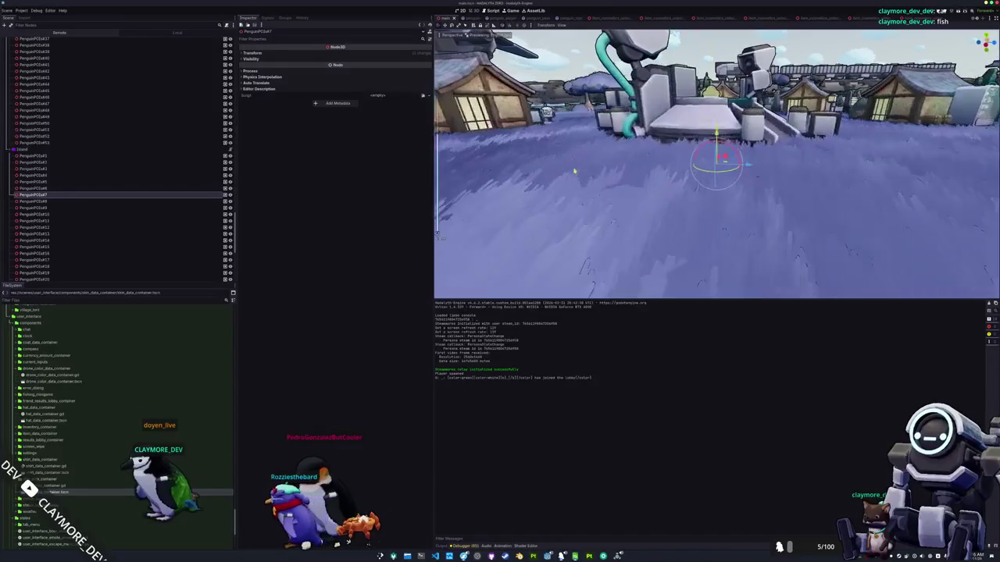
{"action": "scroll", "coordinate": [67, 219], "scroll_direction": "down", "scroll_amount": 3}
{"action": "double_click", "coordinate": [114, 202]}
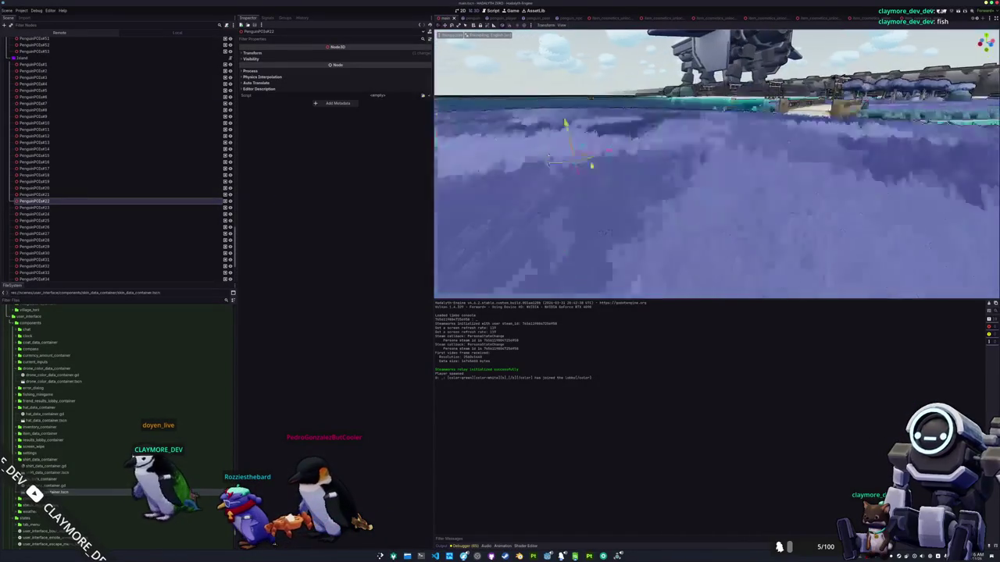
{"action": "scroll", "coordinate": [74, 226], "scroll_direction": "down", "scroll_amount": 3}
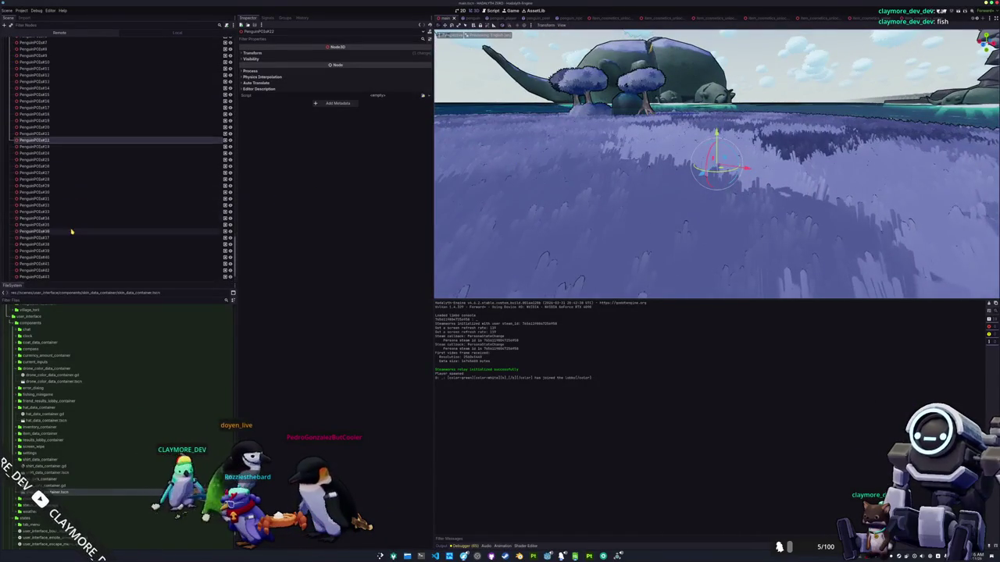
{"action": "double_click", "coordinate": [73, 231]}
Step: In the running game, open the inventory's Penguin cosmetics page and scroll through it
{"action": "left_click_drag", "start_coordinate": [596, 169], "coordinate": [612, 200]}
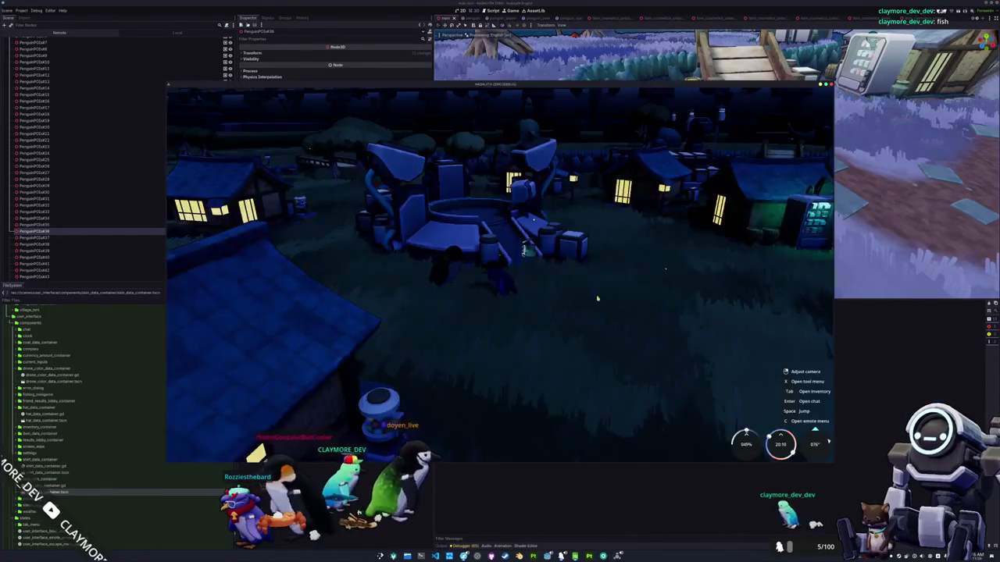
{"action": "key", "text": "Tab"}
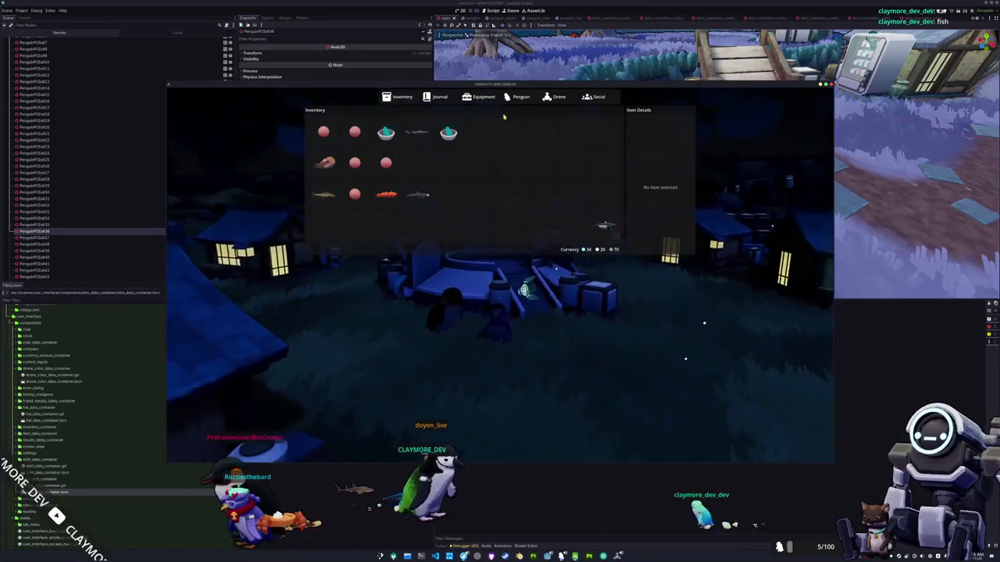
{"action": "left_click", "coordinate": [522, 97]}
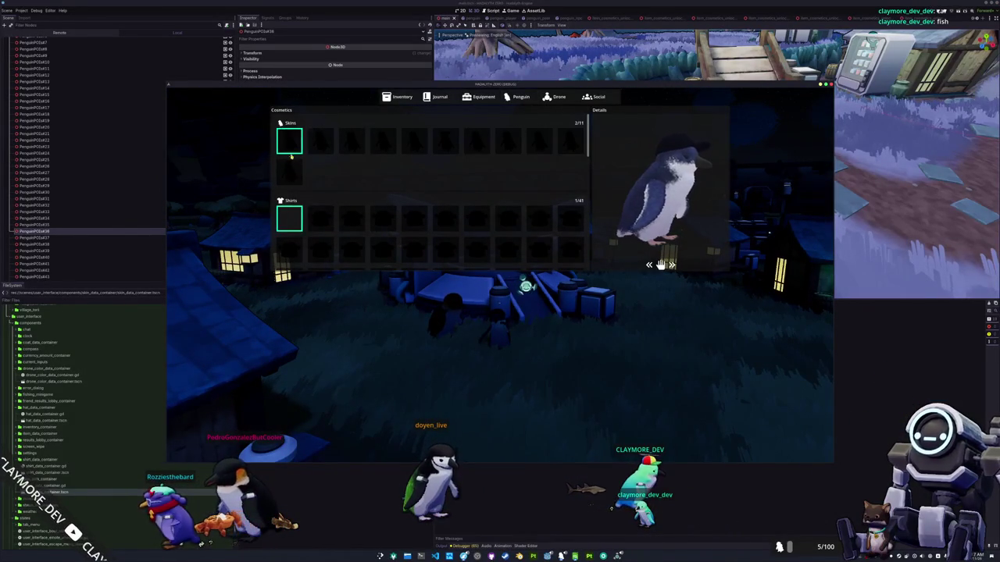
{"action": "scroll", "coordinate": [335, 203], "scroll_direction": "down", "scroll_amount": 2}
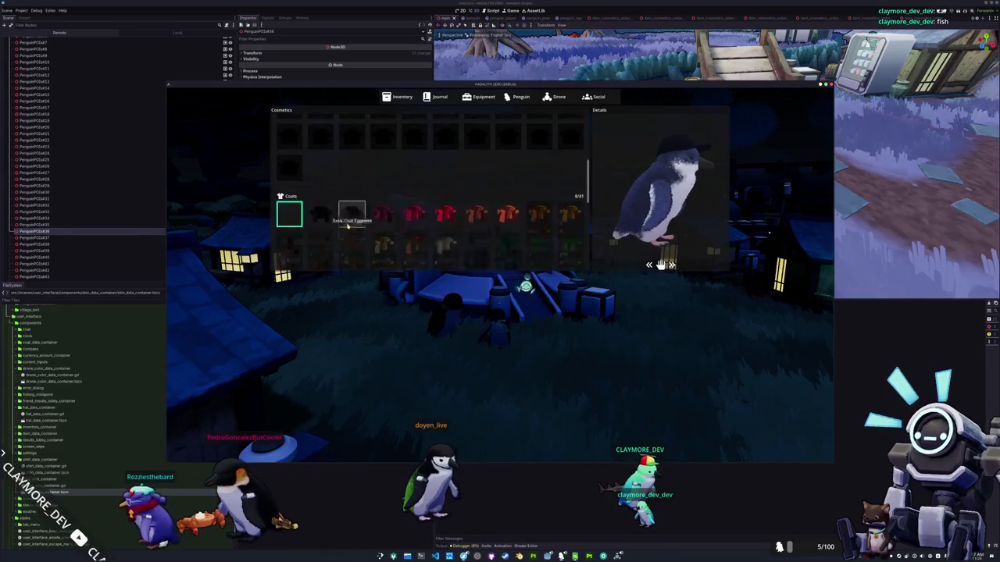
{"action": "scroll", "coordinate": [310, 161], "scroll_direction": "up", "scroll_amount": 2}
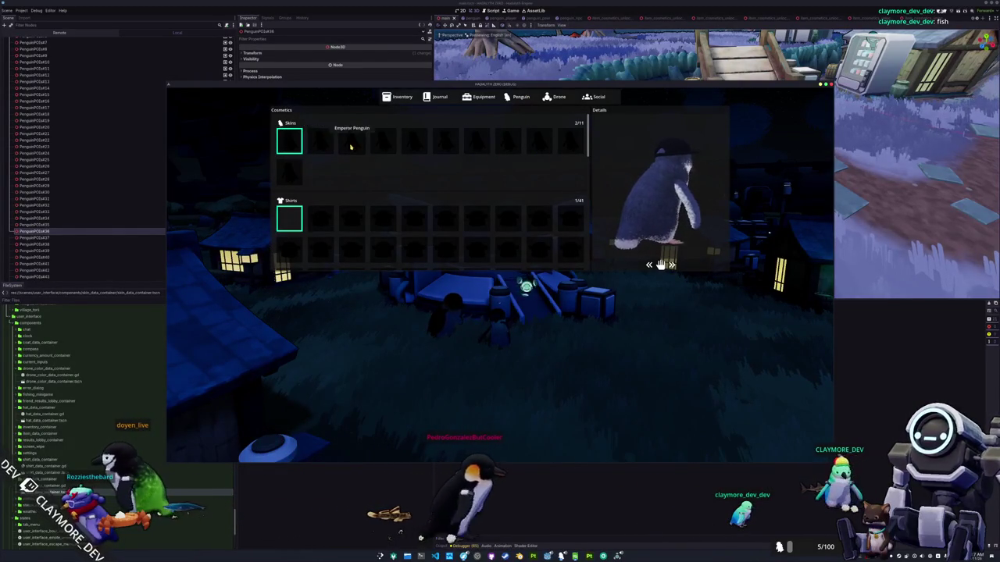
Step: Preview the locked fifth skin and scroll through the Coats and Hats rows
{"action": "left_click", "coordinate": [414, 140]}
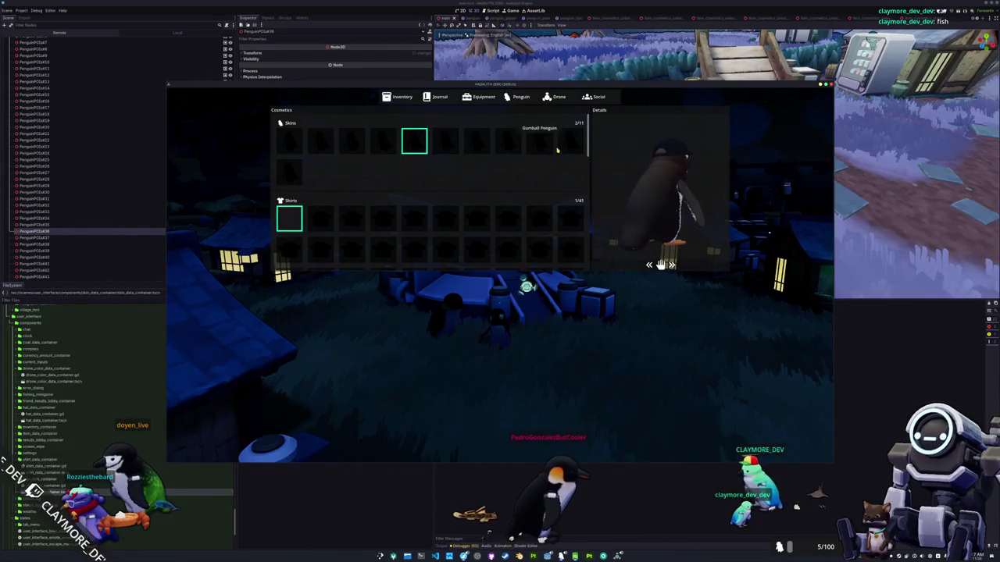
{"action": "scroll", "coordinate": [503, 224], "scroll_direction": "down", "scroll_amount": 5}
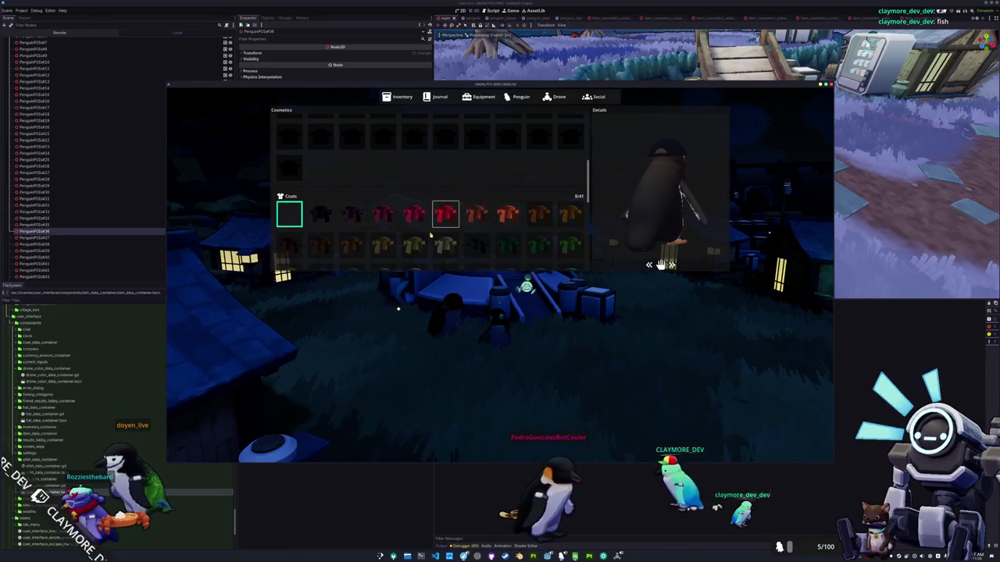
{"action": "scroll", "coordinate": [430, 234], "scroll_direction": "down", "scroll_amount": 5}
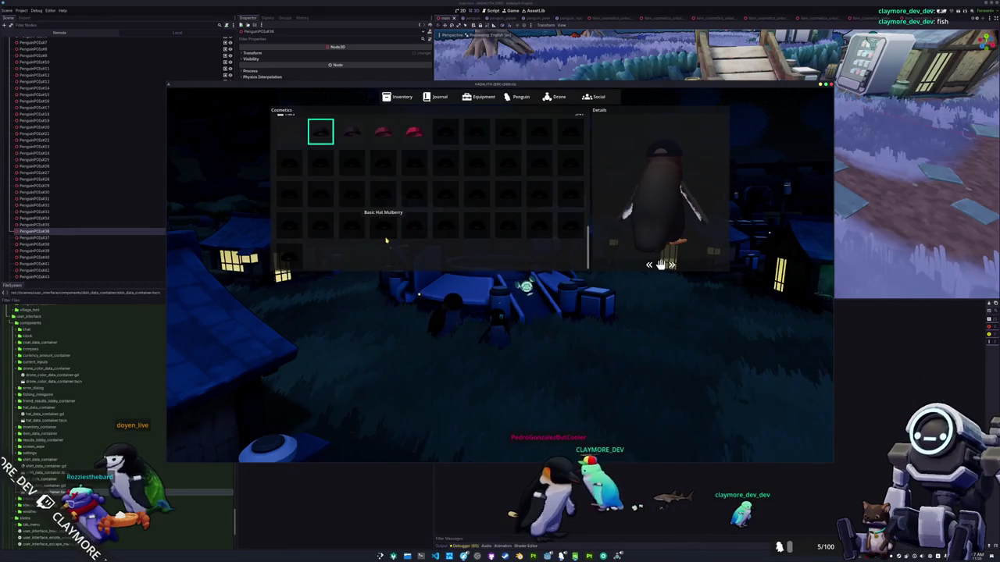
{"action": "scroll", "coordinate": [390, 238], "scroll_direction": "up", "scroll_amount": 3}
{"action": "scroll", "coordinate": [394, 237], "scroll_direction": "up", "scroll_amount": 5}
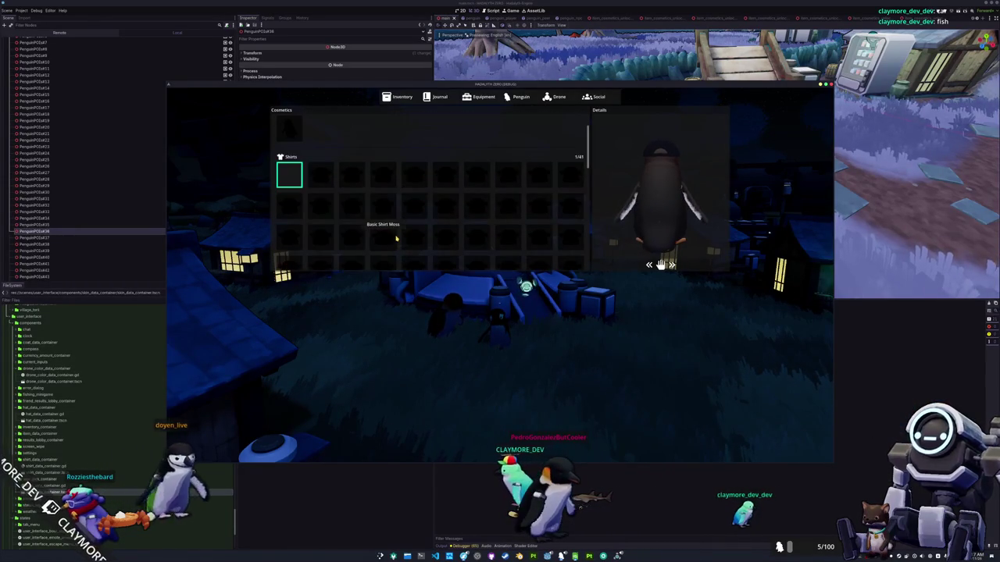
Step: Stop the game, open the skin slot material's unlock shader, and switch to VS Code
{"action": "key", "text": "Escape"}
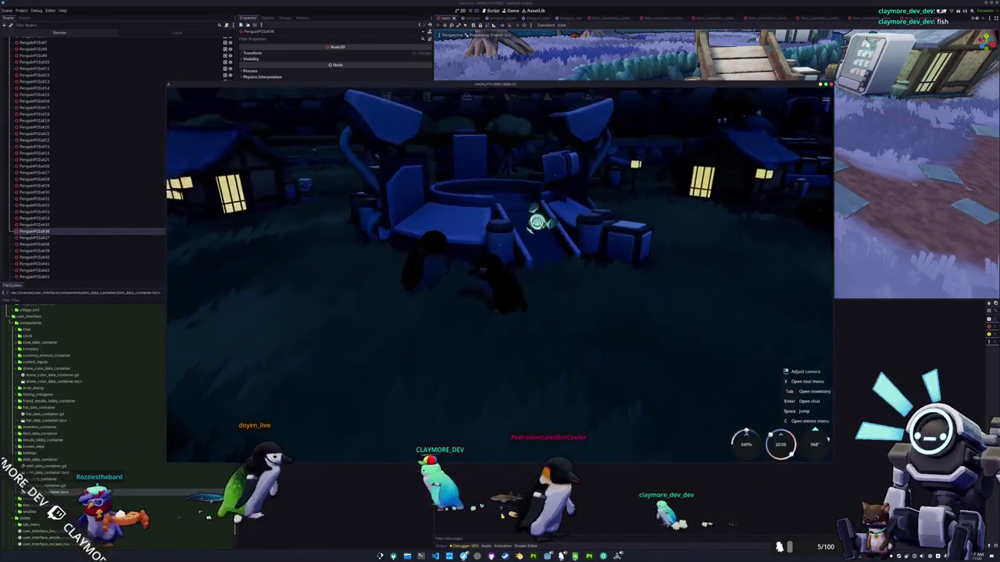
{"action": "key", "text": "F8"}
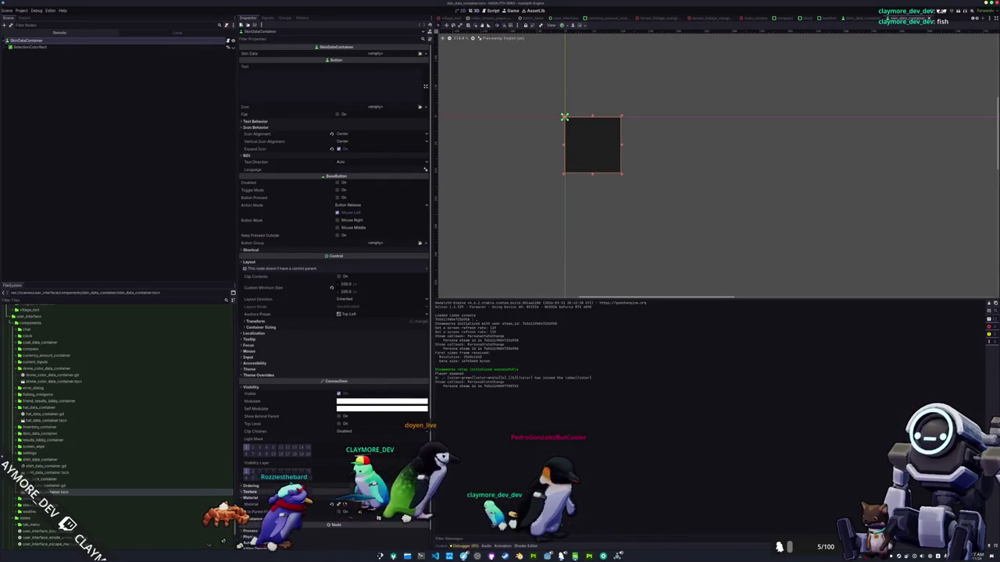
{"action": "scroll", "coordinate": [334, 265], "scroll_direction": "down", "scroll_amount": 1}
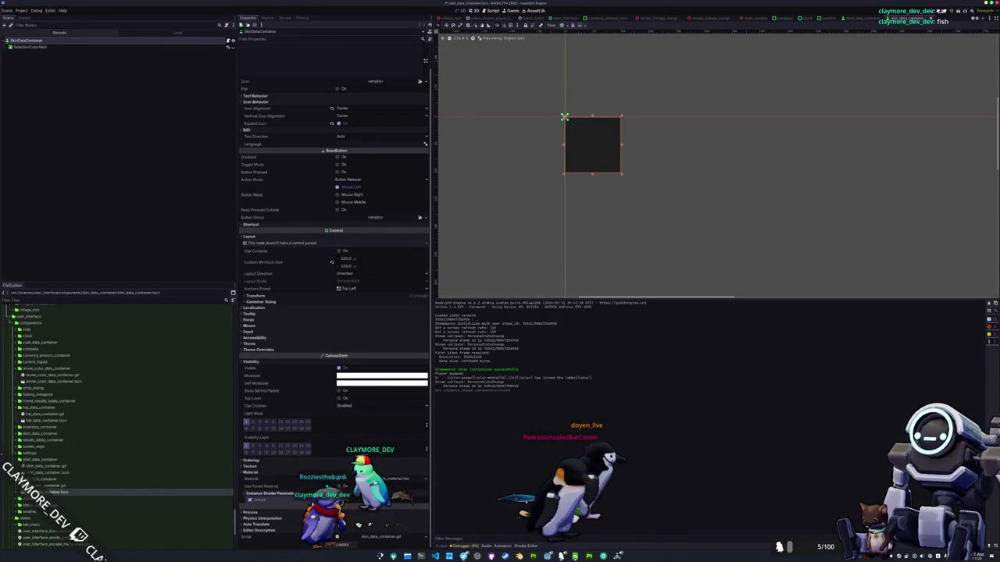
{"action": "left_click", "coordinate": [391, 478]}
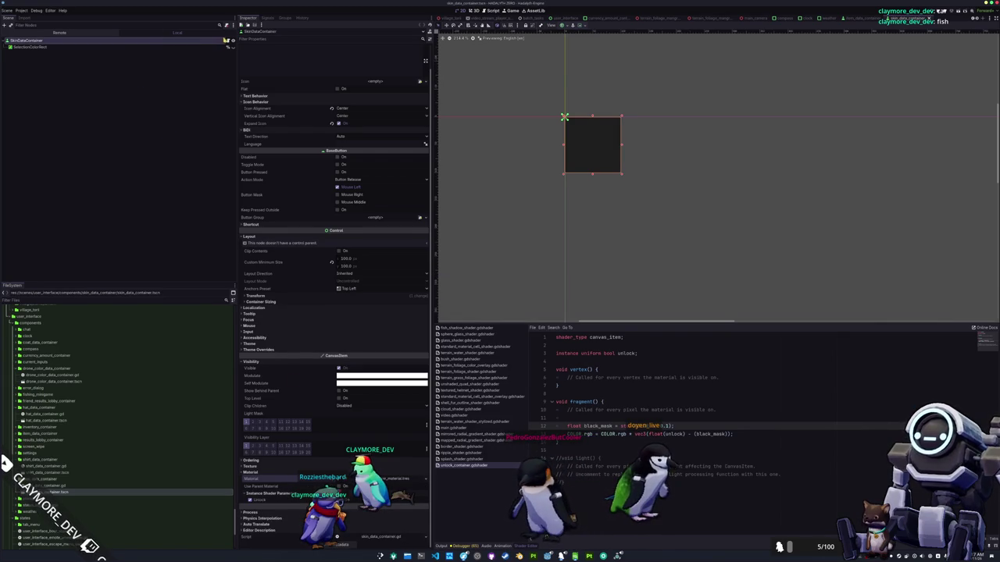
{"action": "key", "text": "alt+Tab"}
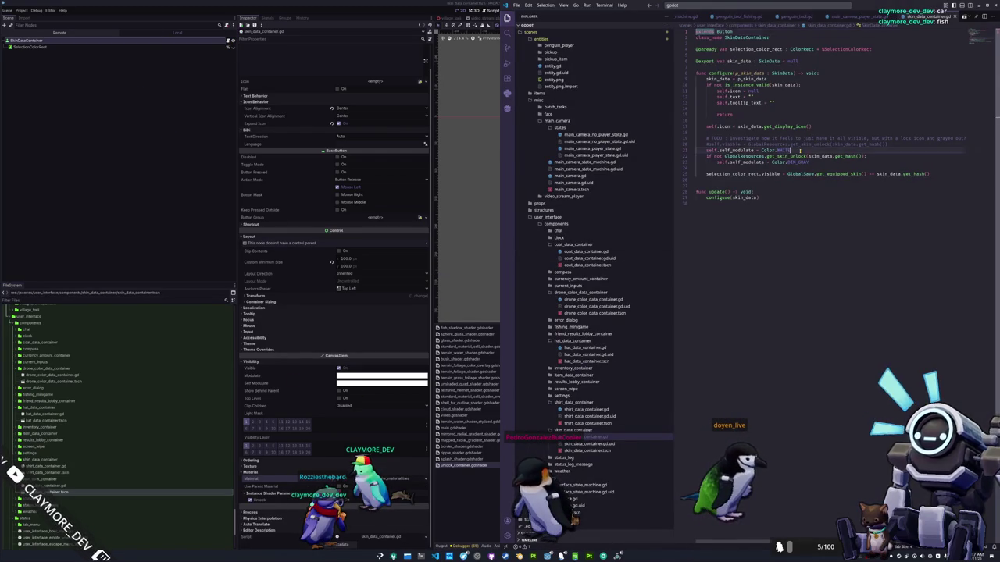
Step: Copy the unlock-true shader parameter line from shirt_data_container.gd into skin_data_container.gd
{"action": "scroll", "coordinate": [800, 150], "scroll_direction": "down", "scroll_amount": 5}
{"action": "scroll", "coordinate": [806, 162], "scroll_direction": "up", "scroll_amount": 2}
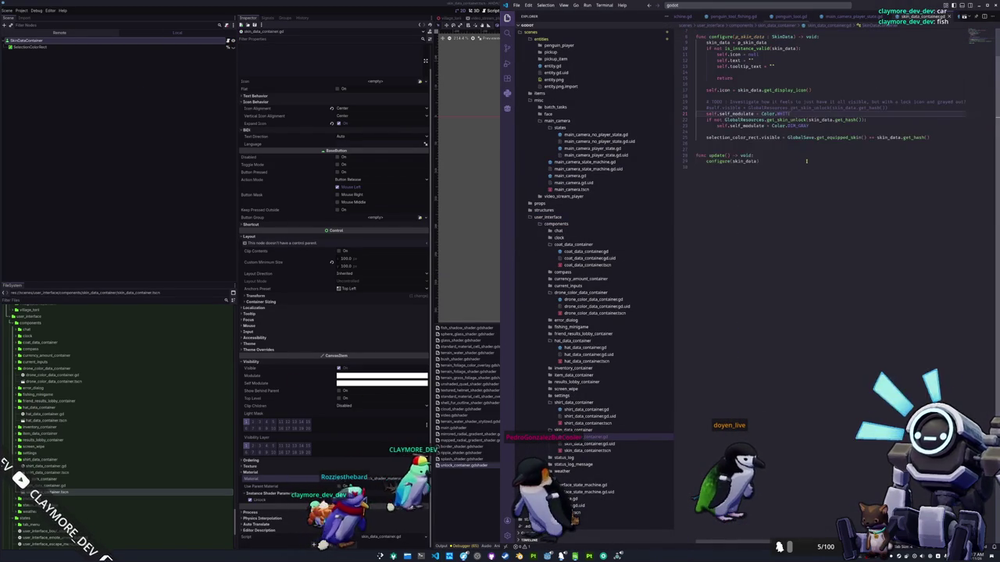
{"action": "left_click", "coordinate": [591, 409]}
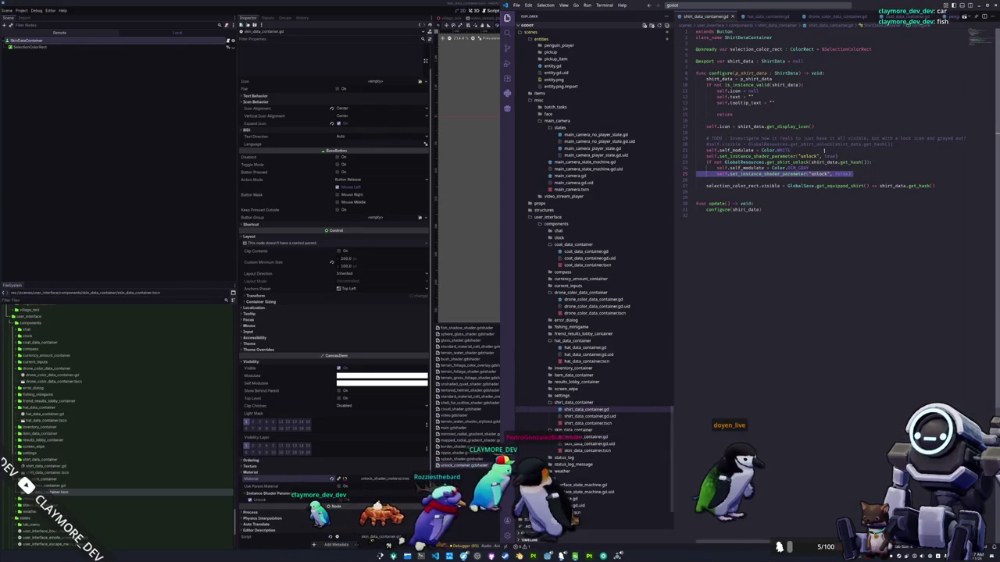
{"action": "triple_click", "coordinate": [842, 156]}
{"action": "key", "text": "ctrl+c"}
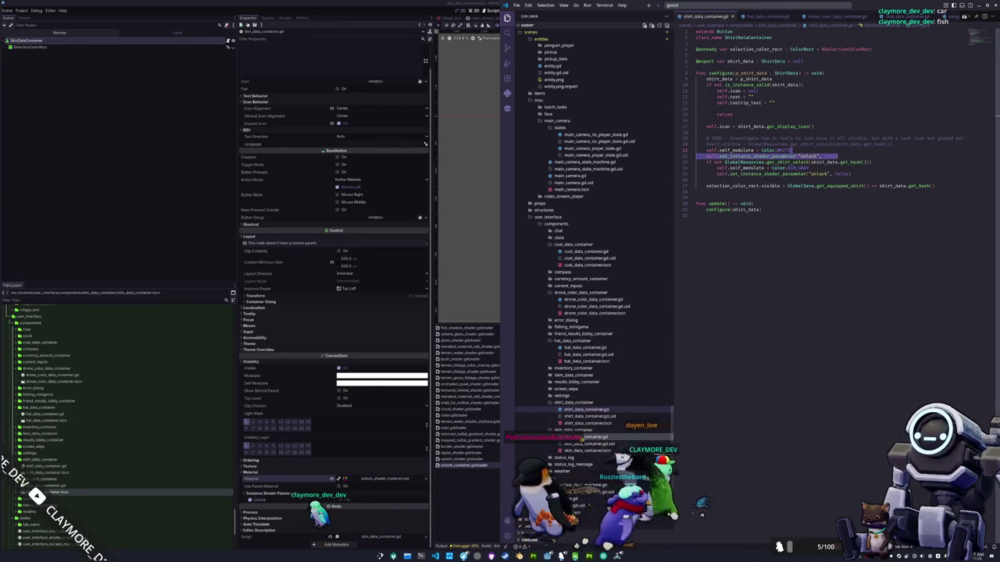
{"action": "left_click", "coordinate": [581, 438]}
{"action": "key", "text": "ctrl+v"}
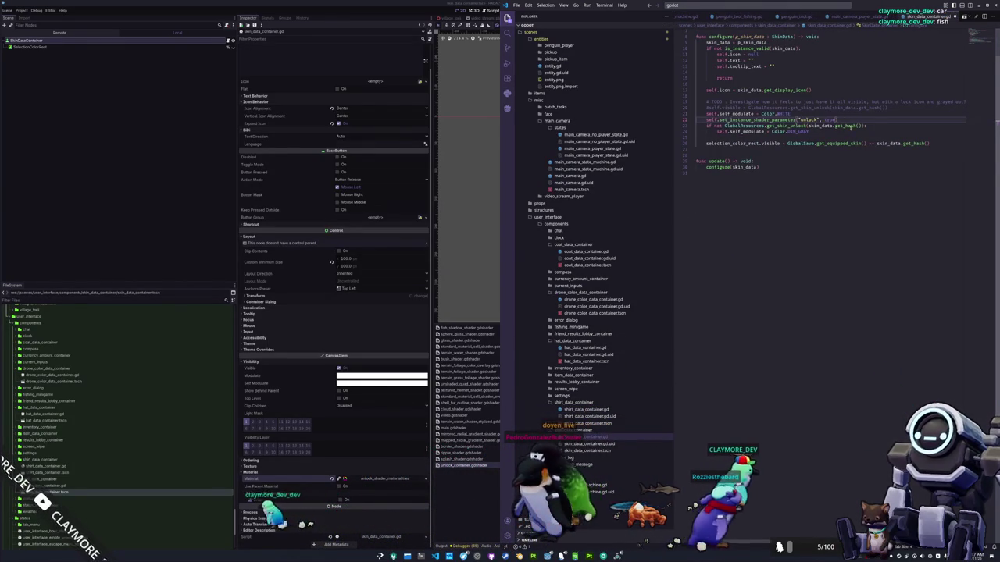
Step: Paste the unlock line below the DIM_GRAY modulate line and change its value to false
{"action": "left_click", "coordinate": [861, 131]}
{"action": "key", "text": "ctrl+v"}
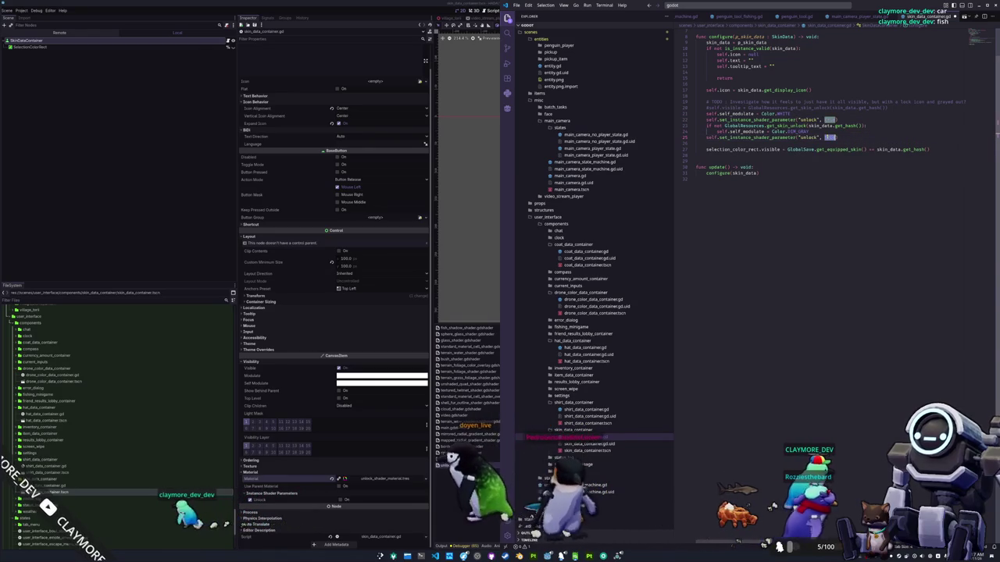
{"action": "double_click", "coordinate": [829, 137]}
{"action": "type", "text": "false"}
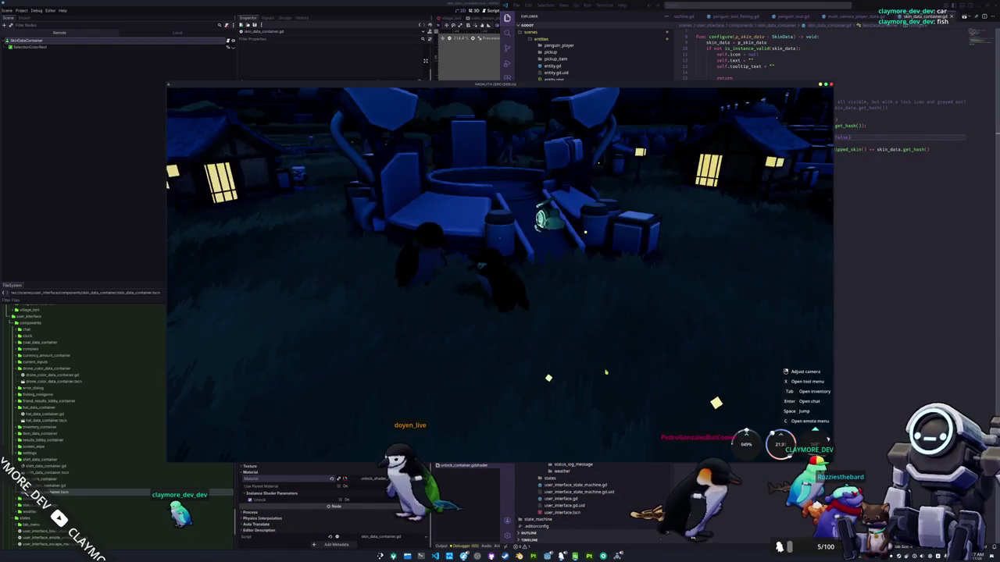
Step: Run the game, open the inventory and scroll the Penguin cosmetics grid to check dark locked slots
{"action": "left_click", "coordinate": [517, 97]}
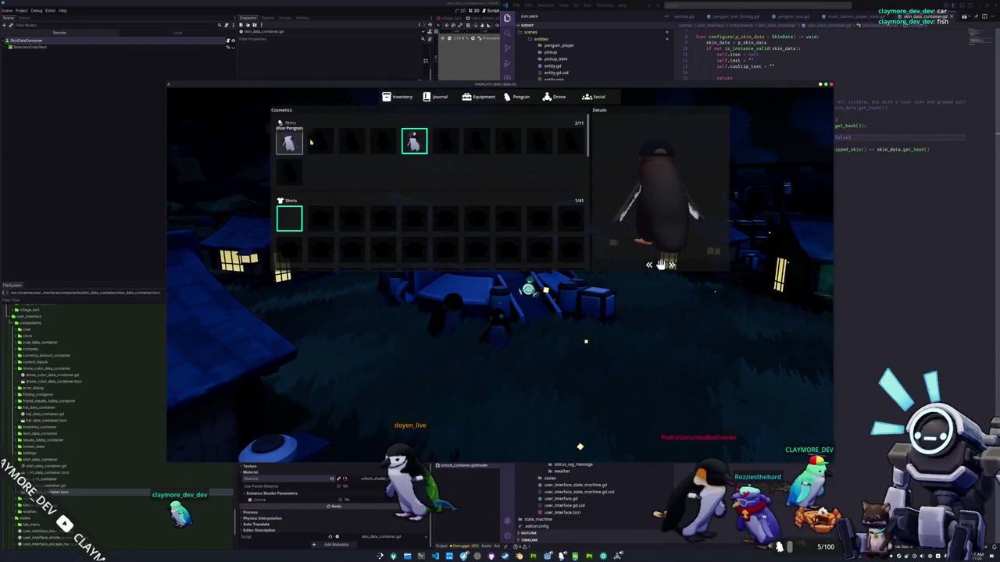
{"action": "scroll", "coordinate": [413, 189], "scroll_direction": "down", "scroll_amount": 5}
{"action": "key", "text": "Tab"}
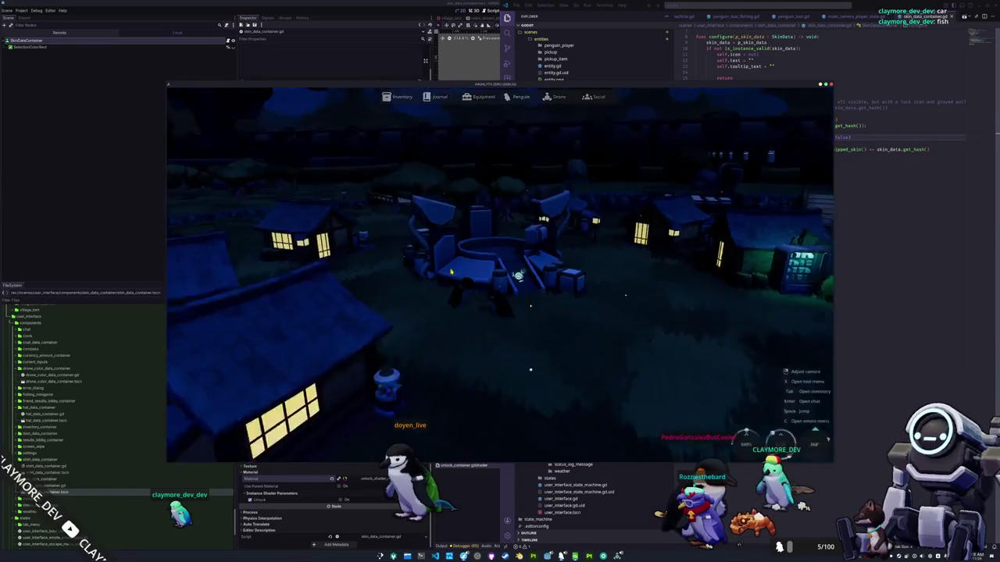
{"action": "key", "text": "alt+Tab"}
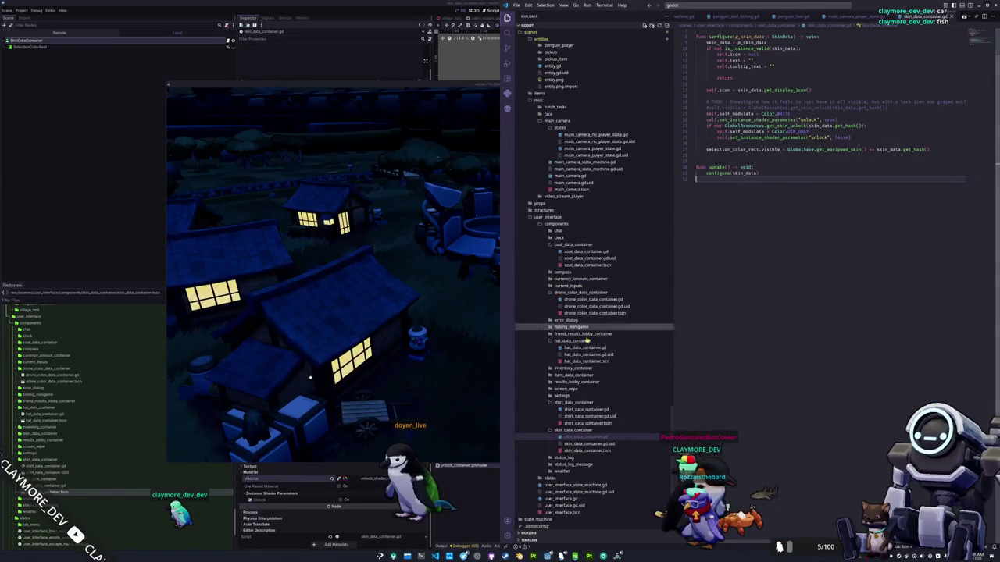
{"action": "left_click", "coordinate": [472, 396]}
{"action": "key", "text": "Tab"}
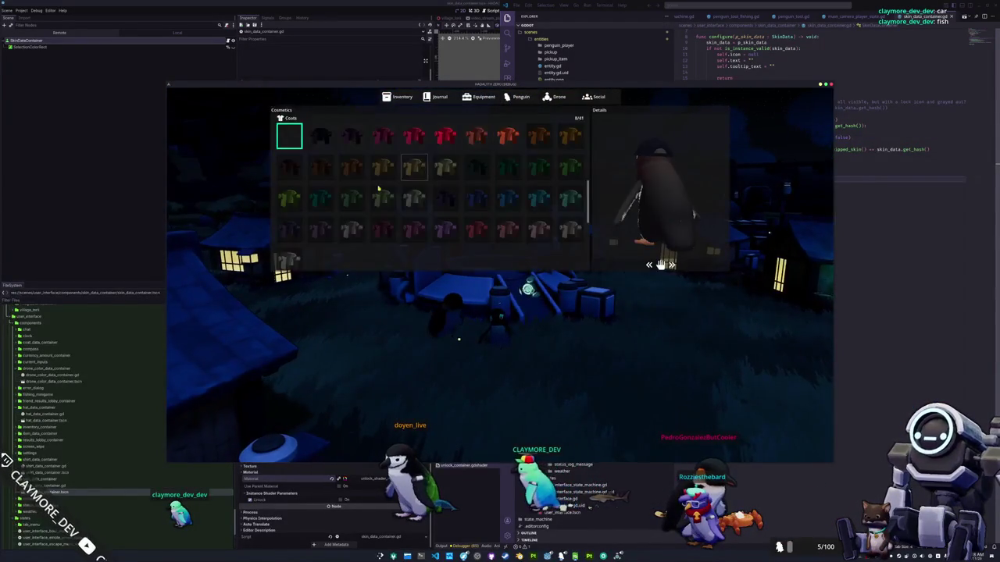
{"action": "scroll", "coordinate": [378, 192], "scroll_direction": "down", "scroll_amount": 5}
{"action": "scroll", "coordinate": [374, 197], "scroll_direction": "up", "scroll_amount": 5}
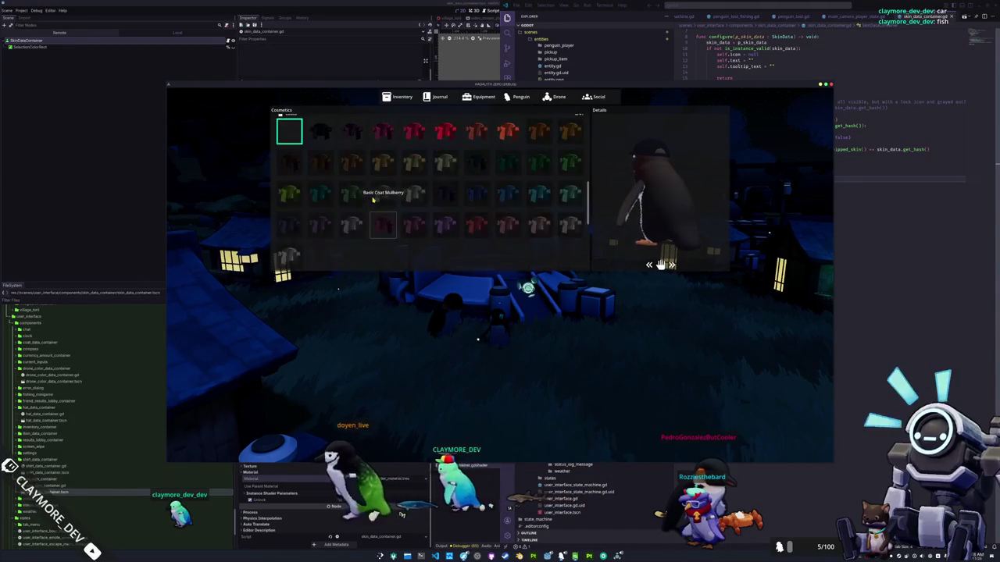
{"action": "scroll", "coordinate": [367, 201], "scroll_direction": "down", "scroll_amount": 5}
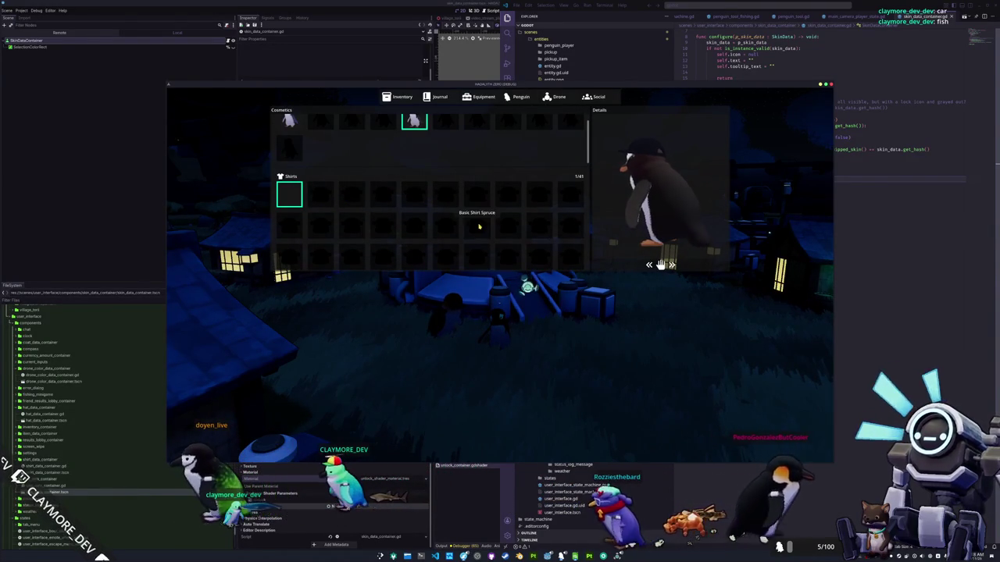
{"action": "scroll", "coordinate": [478, 226], "scroll_direction": "down", "scroll_amount": 1}
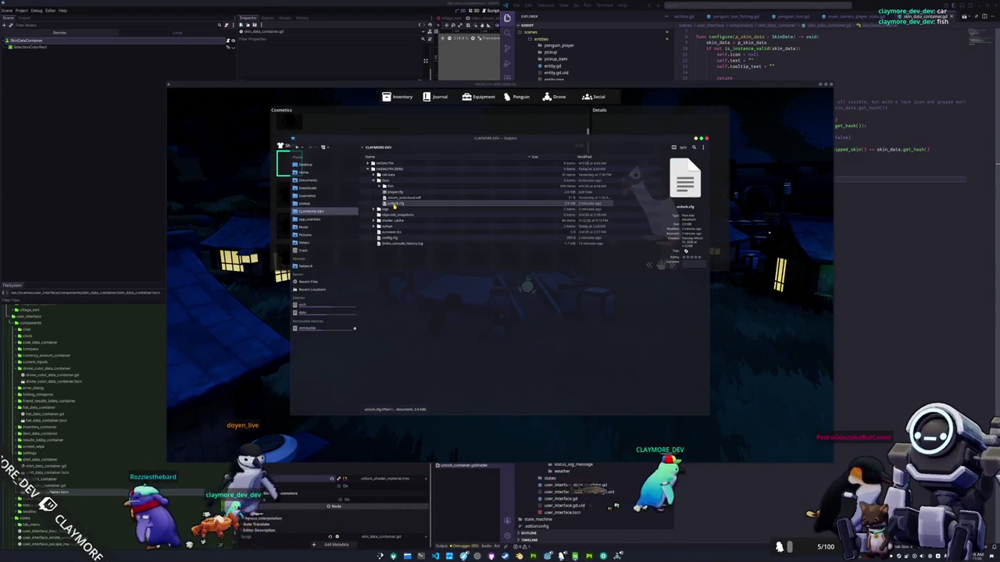
Step: Open unlock.cfg in Kate and inspect its true unlock values
{"action": "double_click", "coordinate": [396, 203]}
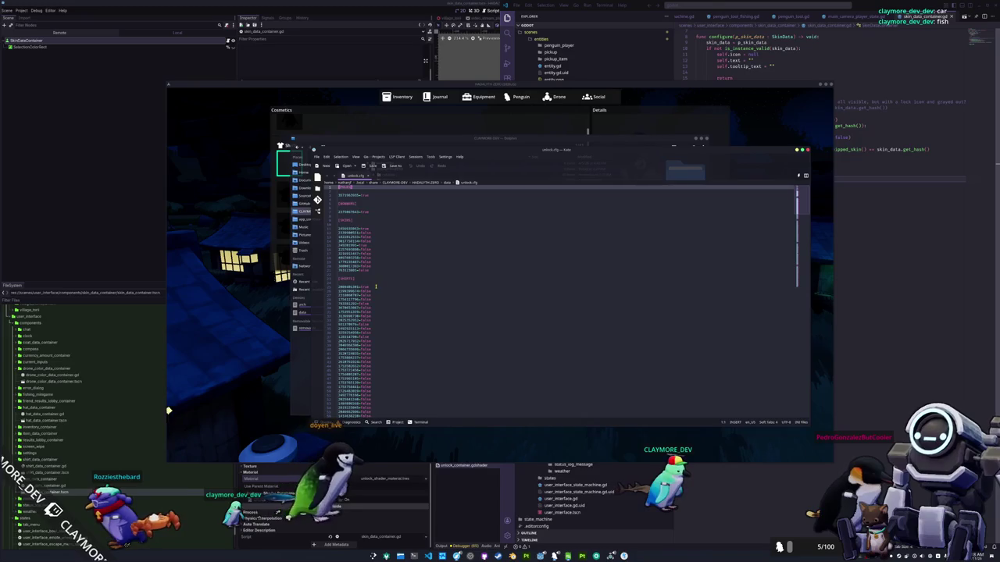
{"action": "double_click", "coordinate": [370, 287]}
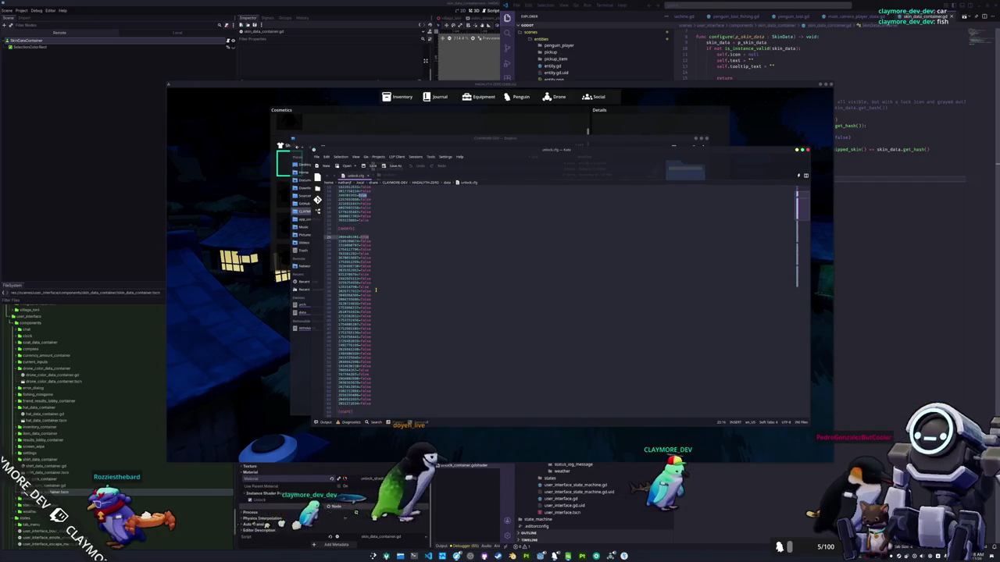
{"action": "left_click", "coordinate": [274, 336]}
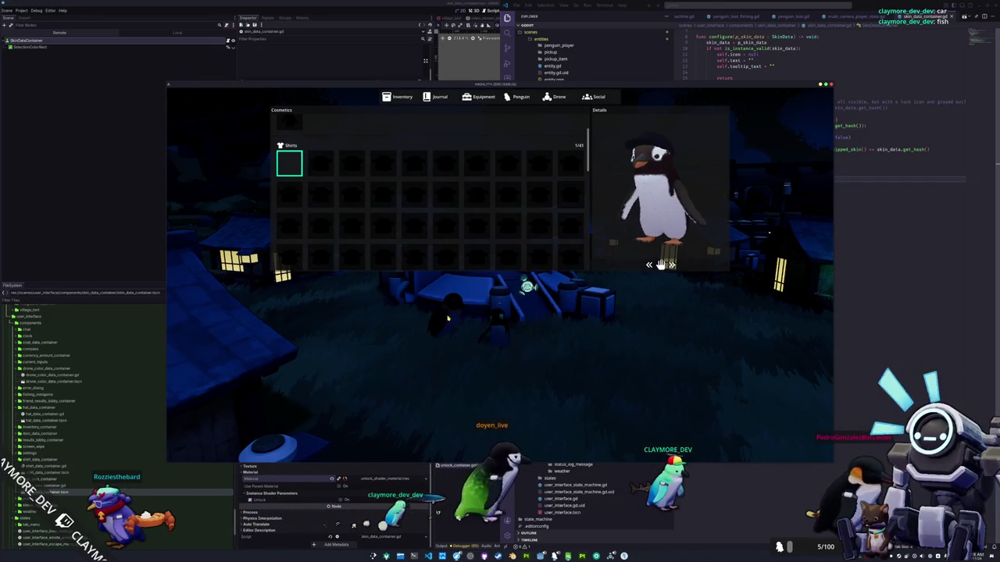
Step: Close the menu, walk toward the lit houses, and reopen the menu on the Penguin page
{"action": "key", "text": "Escape"}
{"action": "key", "text": "w"}
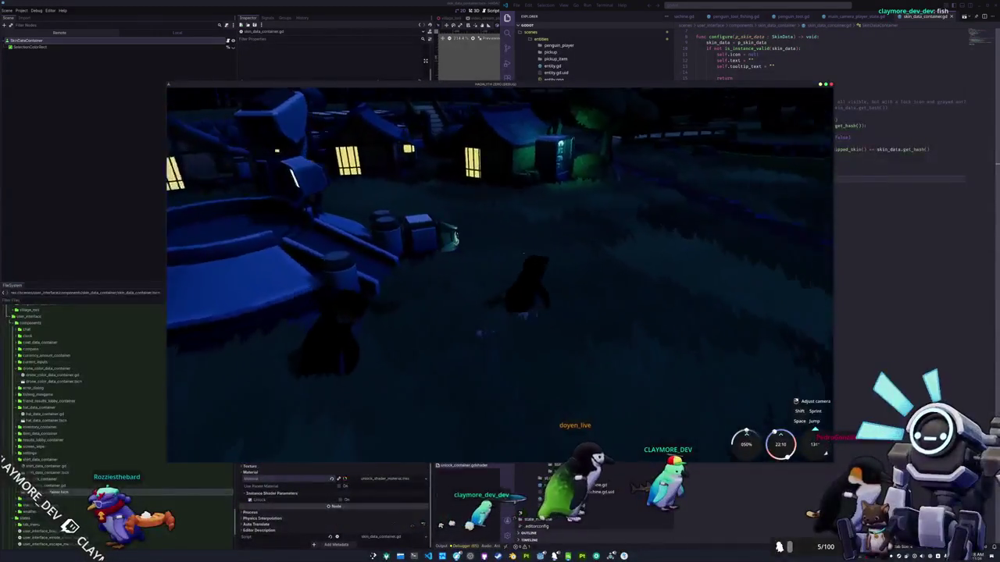
{"action": "key", "text": "w"}
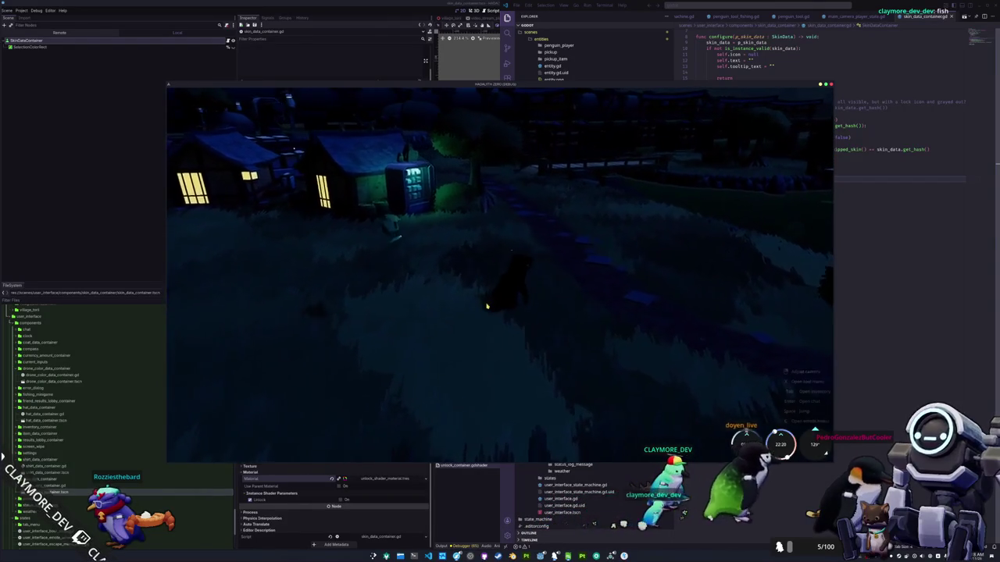
{"action": "key", "text": "i"}
{"action": "left_click", "coordinate": [519, 97]}
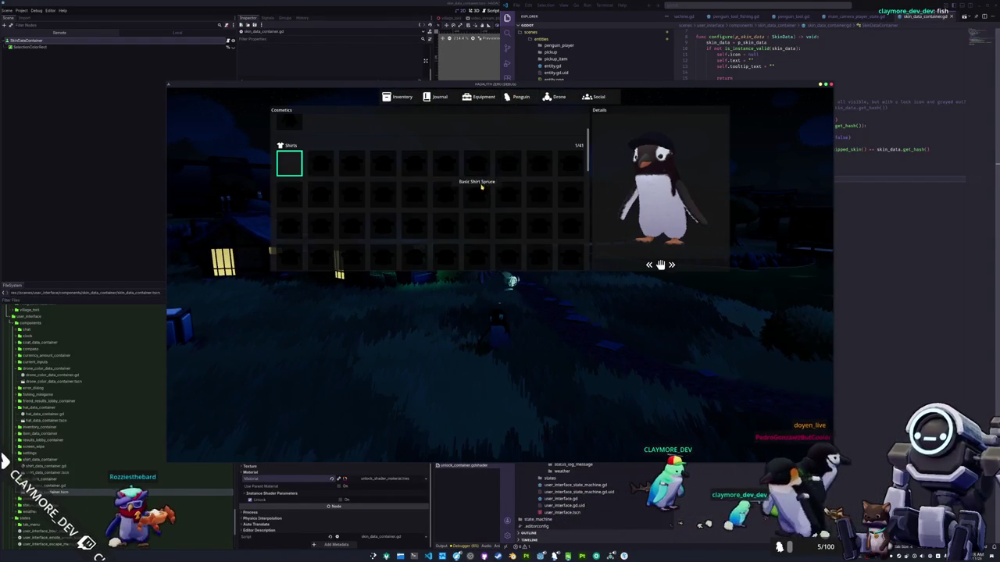
Step: Capture a region screenshot of the Cosmetics and Details panels
{"action": "key", "text": "Print"}
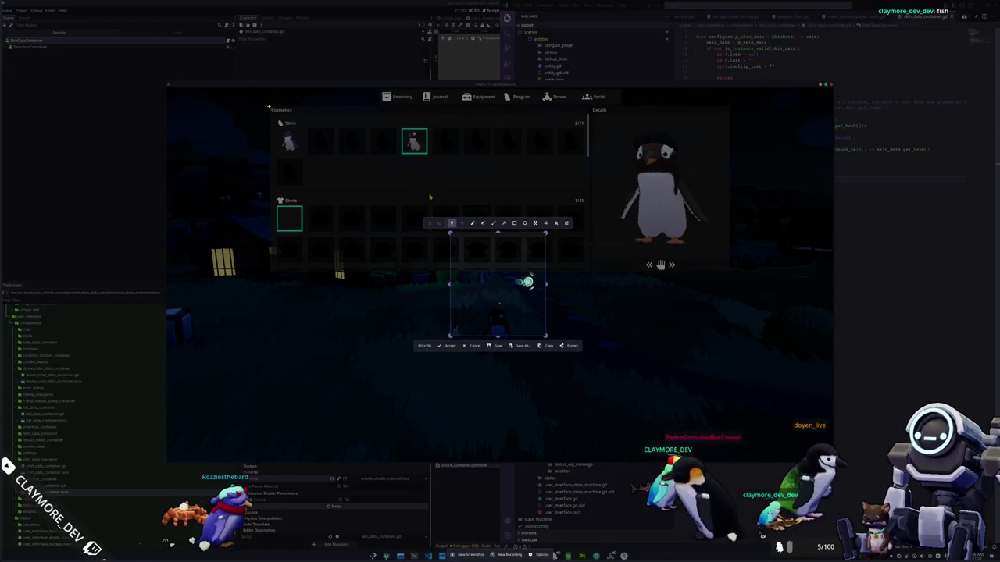
{"action": "mouse_move", "coordinate": [268, 107]}
{"action": "left_mouse_down"}
{"action": "mouse_move", "coordinate": [586, 277]}
{"action": "mouse_move", "coordinate": [742, 275]}
{"action": "left_mouse_up"}
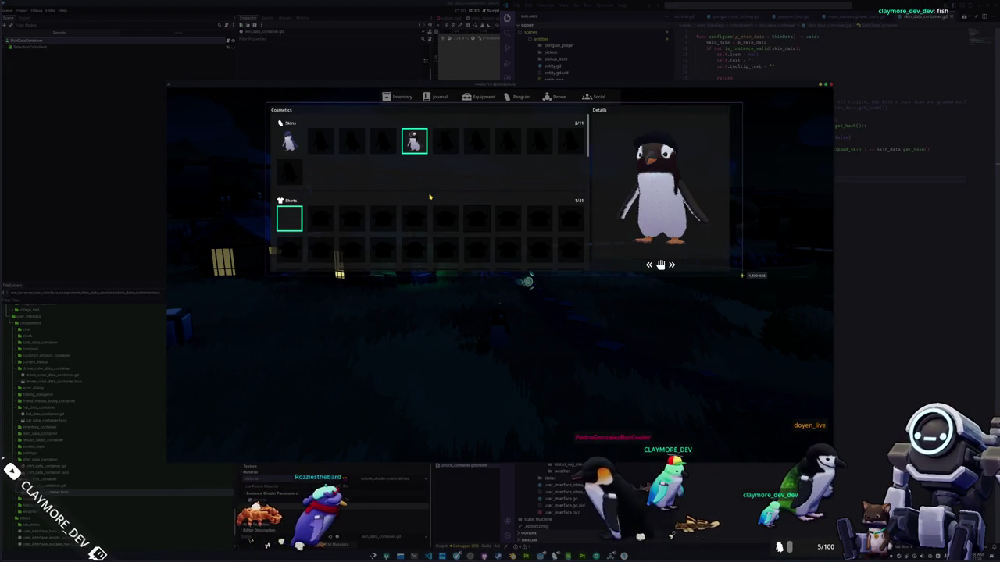
{"action": "key", "text": "Return"}
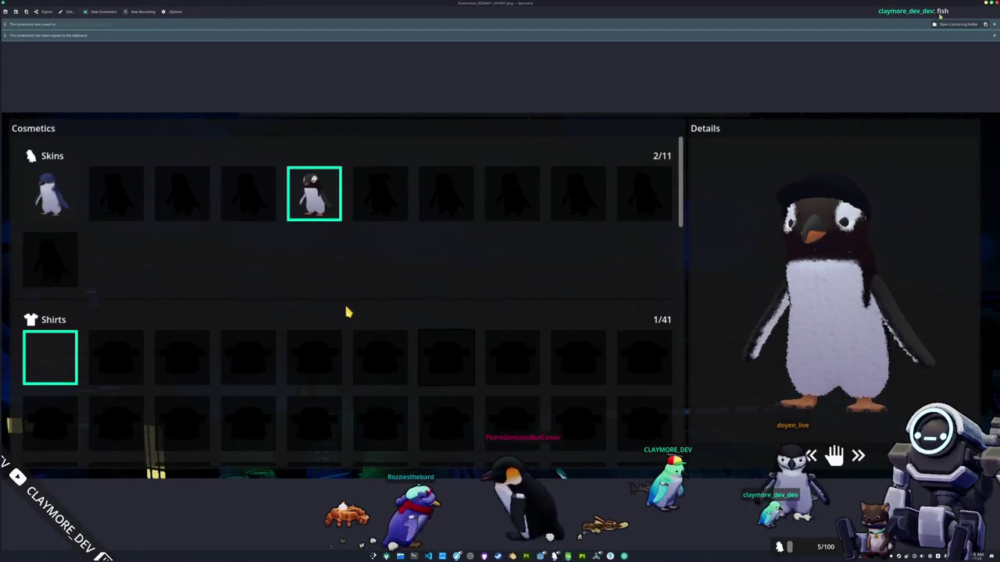
{"action": "key", "text": "Escape"}
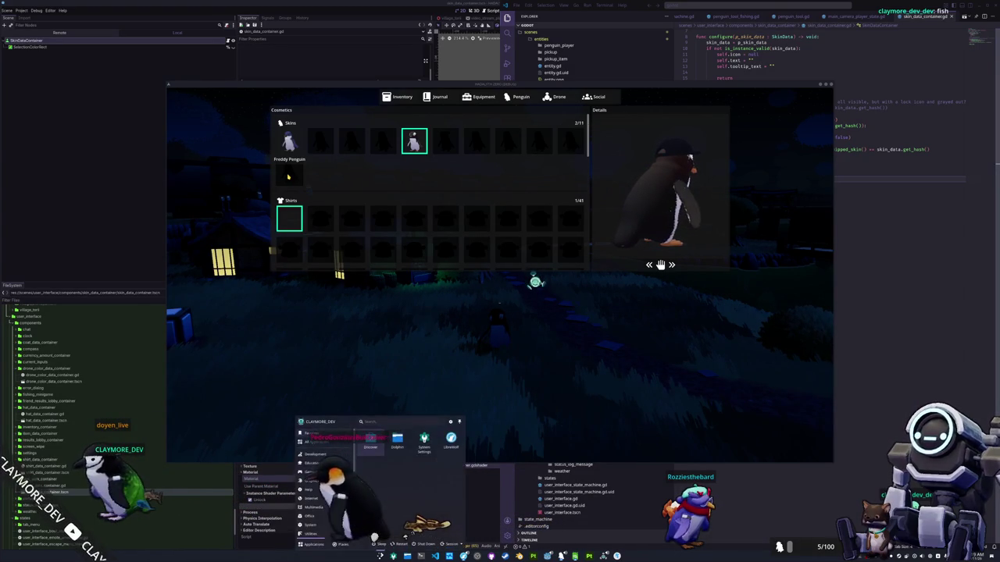
Step: Capture the locked Freddy Penguin tooltip, close the screenshot window, and close the cosmetics menu
{"action": "key", "text": "super"}
{"action": "key", "text": "Return"}
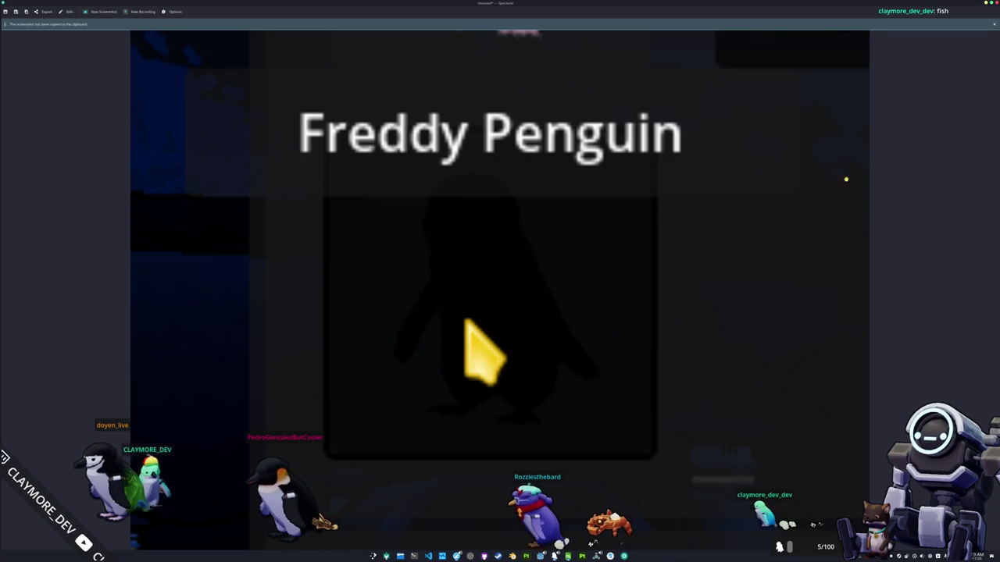
{"action": "left_click", "coordinate": [986, 4]}
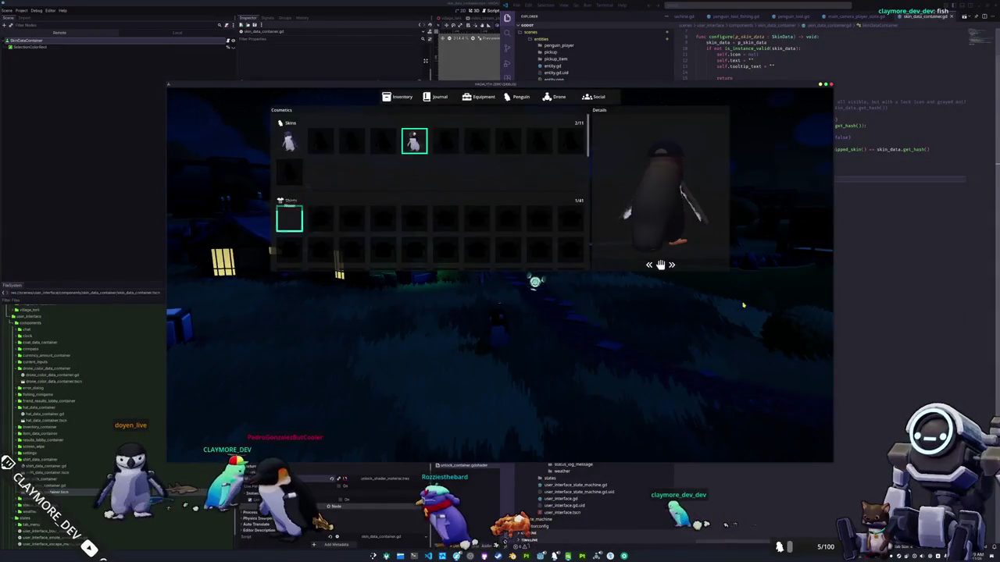
{"action": "key", "text": "Tab"}
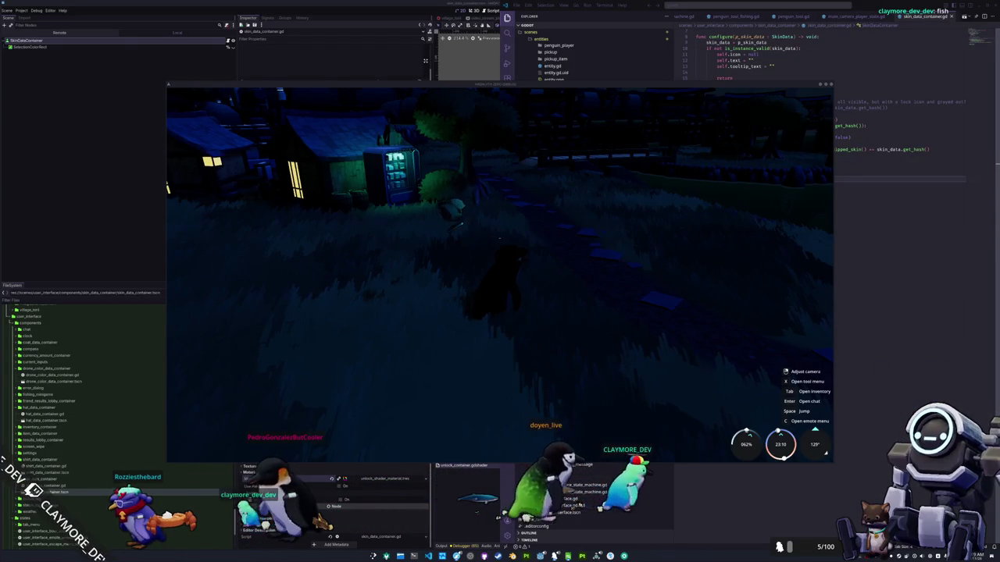
Step: Walk the penguin past the vending machine toward the fence and benches
{"action": "key", "text": "w"}
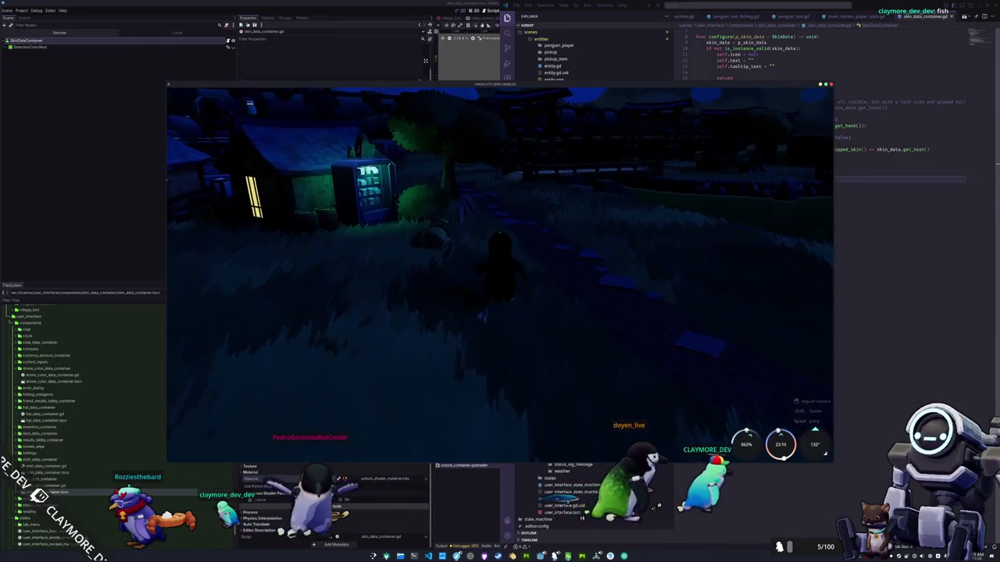
{"action": "key", "text": "w"}
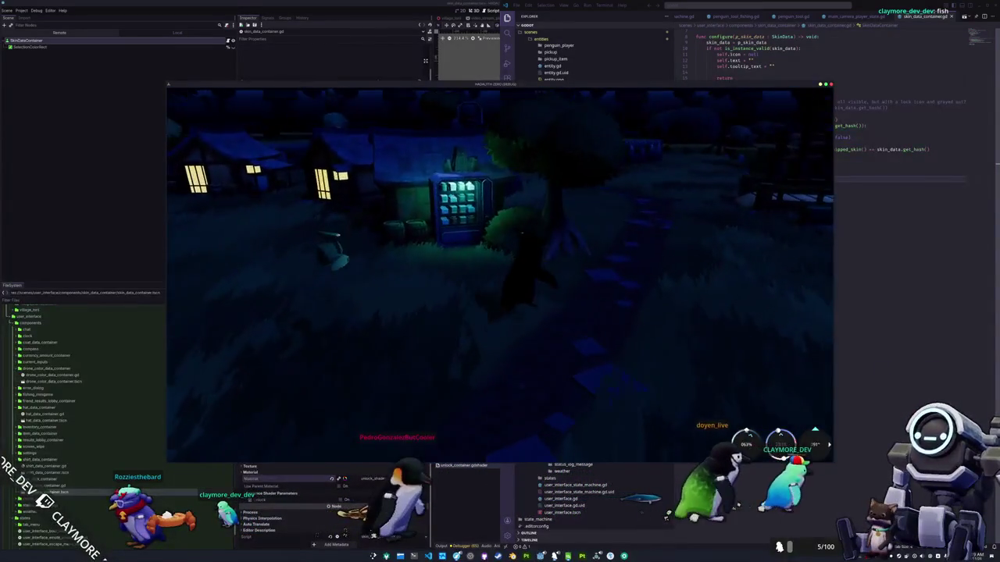
{"action": "key", "text": "w"}
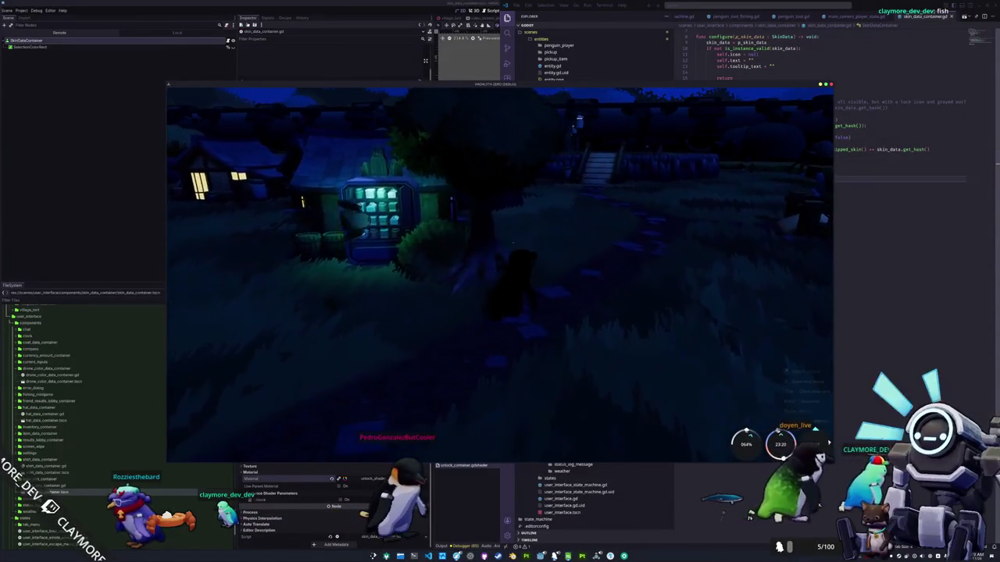
{"action": "key", "text": "w"}
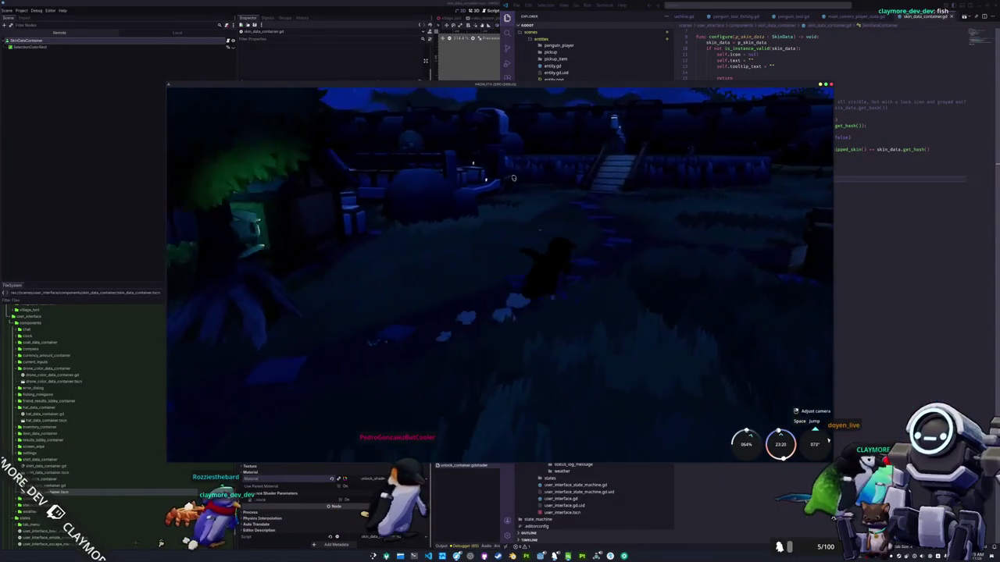
{"action": "key", "text": "w"}
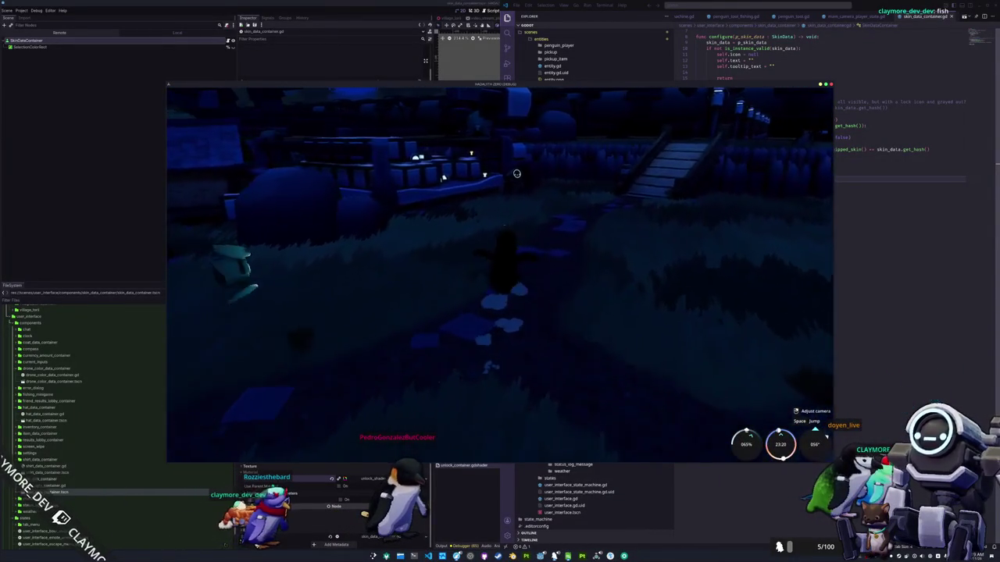
{"action": "key", "text": "w"}
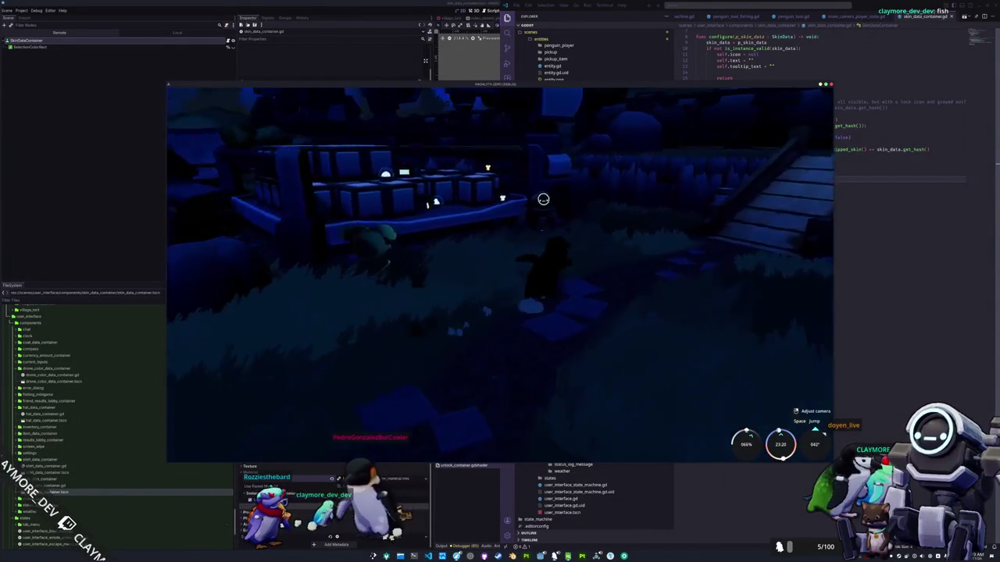
{"action": "key", "text": "w"}
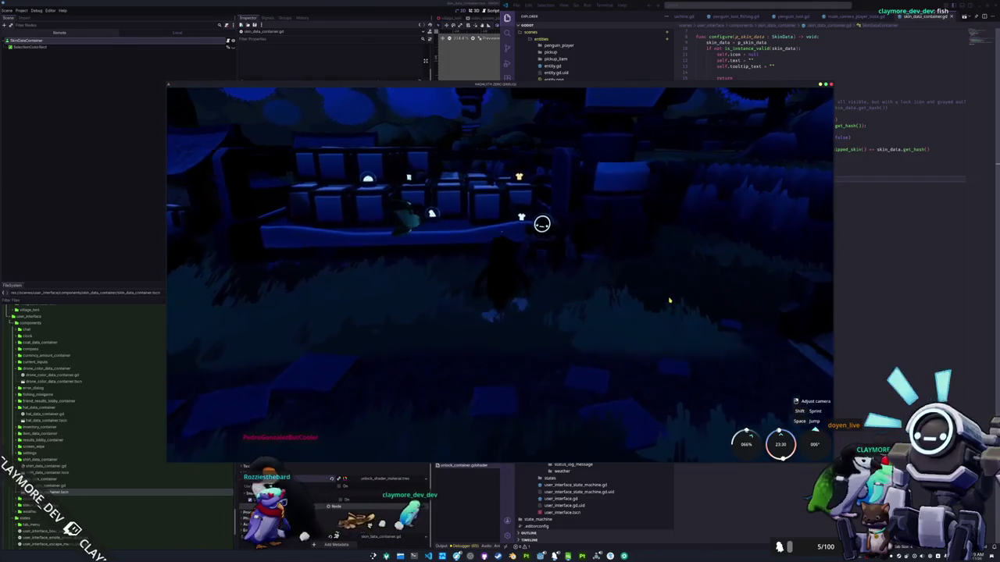
{"action": "key", "text": "w"}
Step: Open the inventory to check the locked Rozzies Penguin, then close it
{"action": "key", "text": "i"}
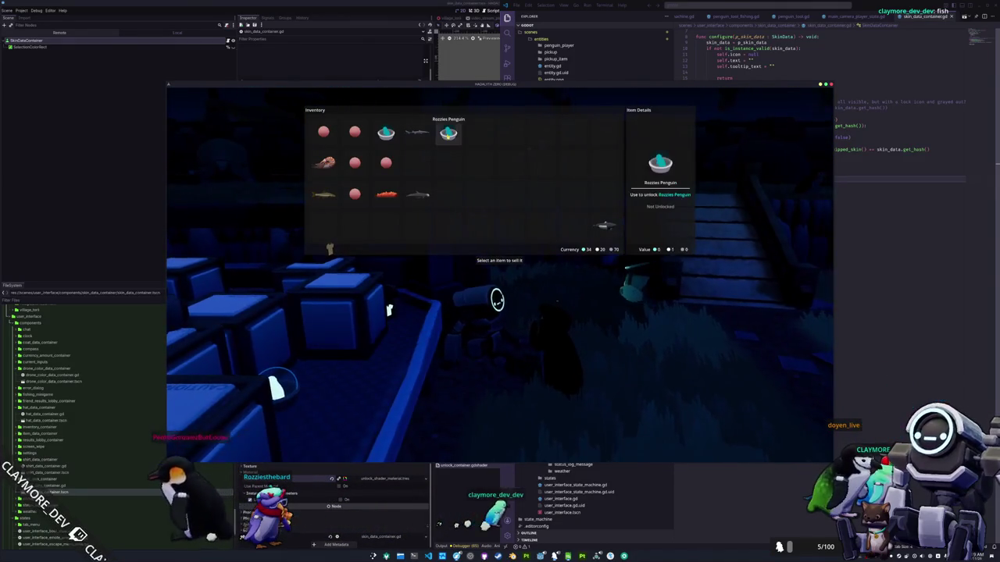
{"action": "key", "text": "i"}
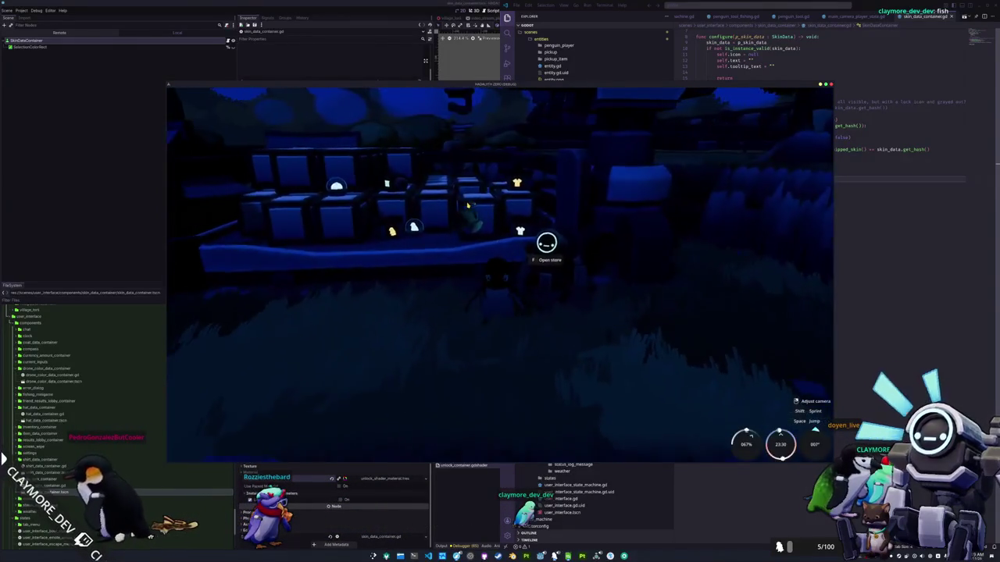
{"action": "key", "text": "i"}
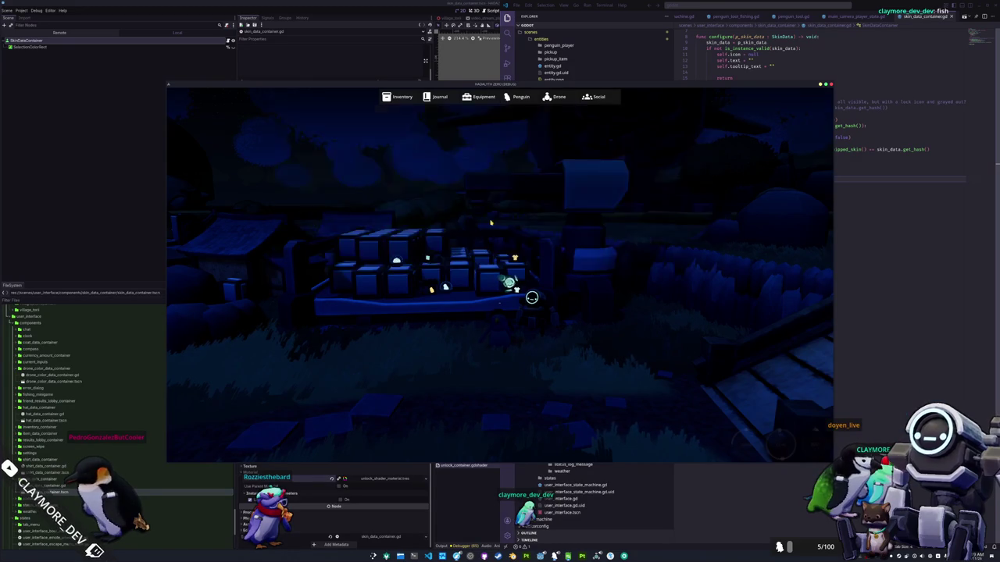
{"action": "key", "text": "i"}
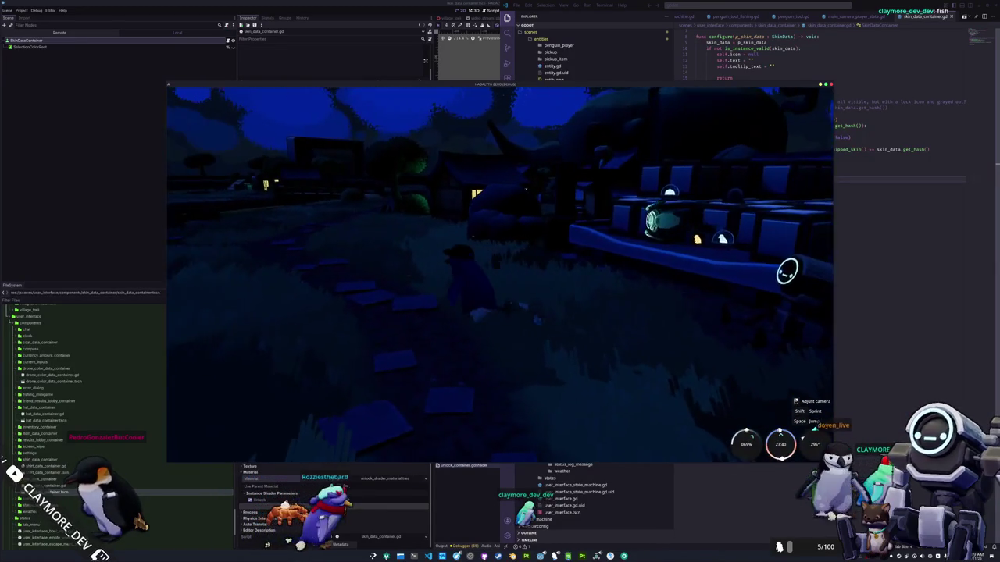
Step: Wander around the lit village and bring up the Escape pause menu
{"action": "key", "text": "w"}
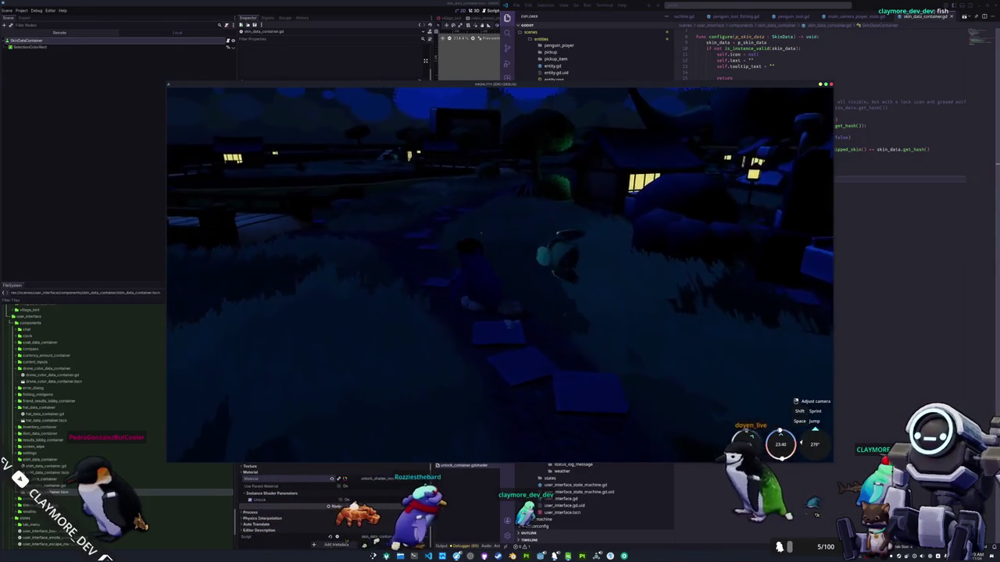
{"action": "key", "text": "w"}
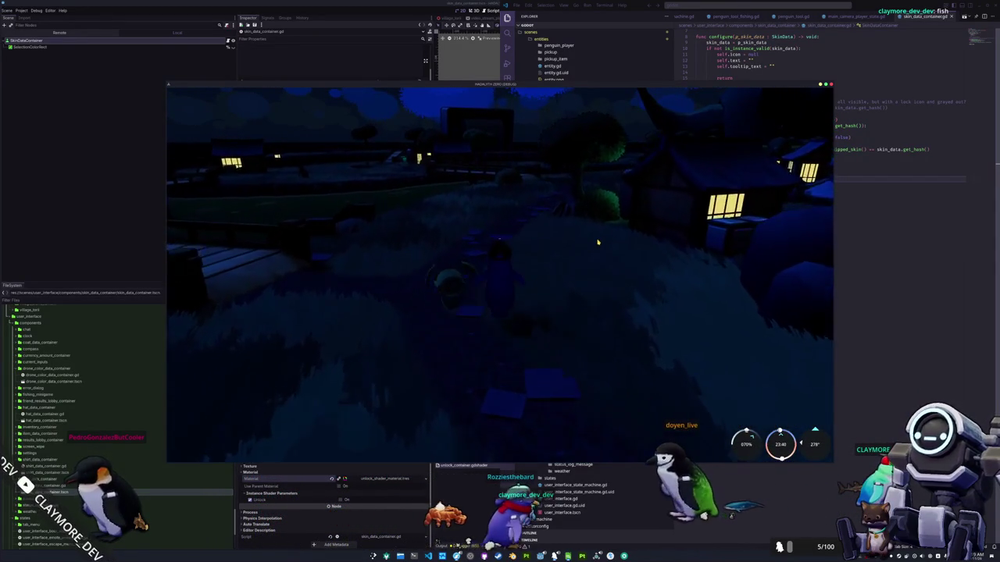
{"action": "key", "text": "a"}
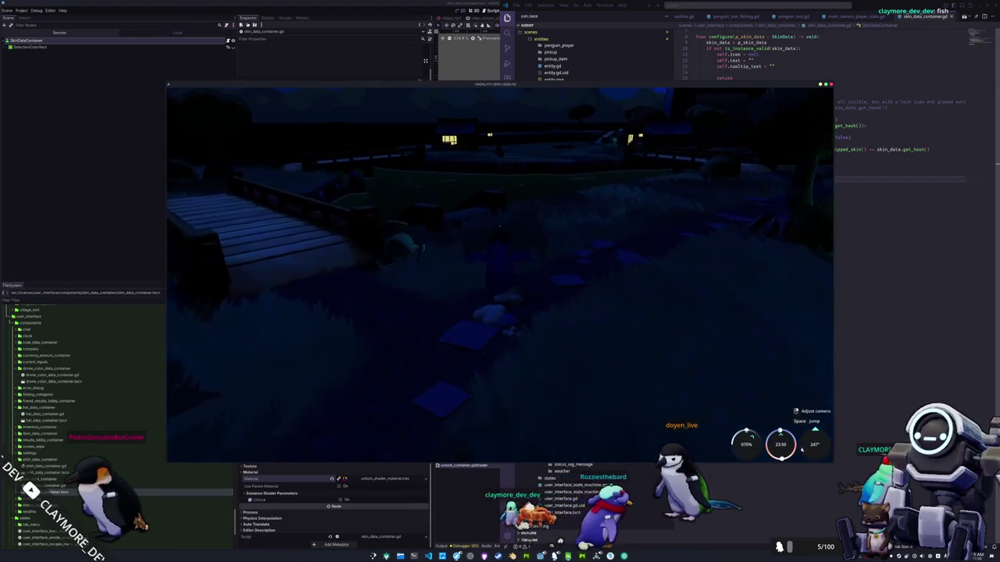
{"action": "key", "text": "w"}
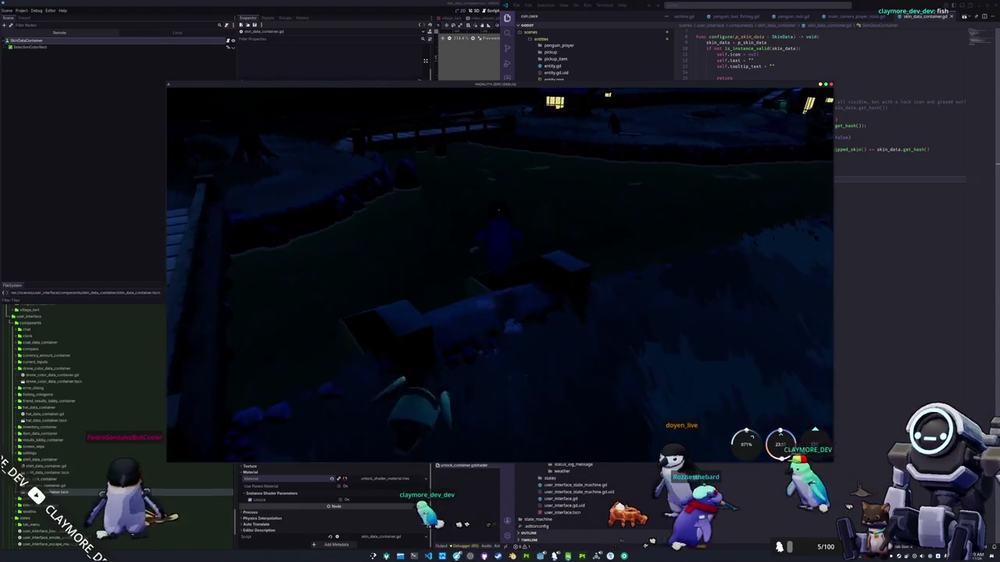
{"action": "key", "text": "d"}
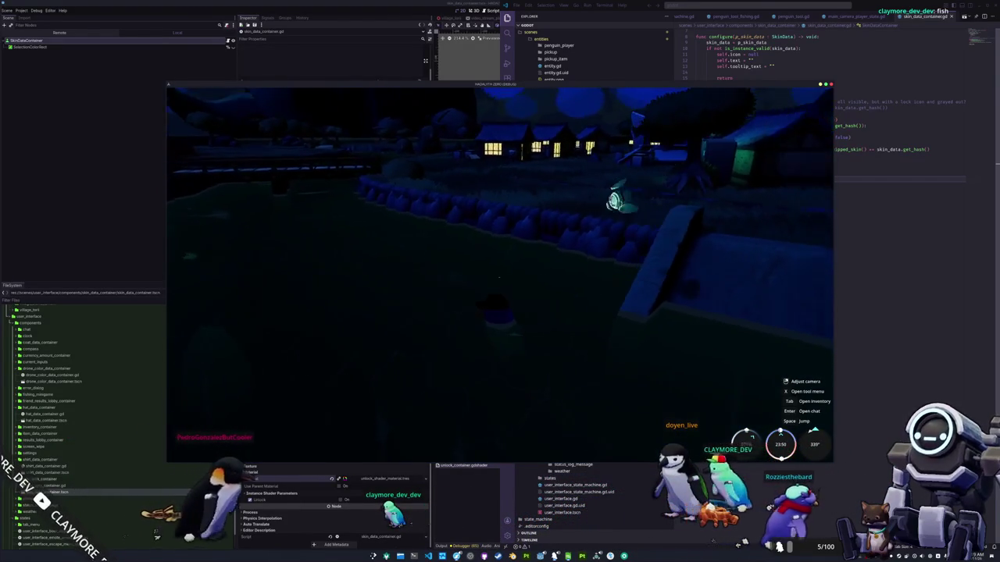
{"action": "key", "text": "d"}
{"action": "key", "text": "Escape"}
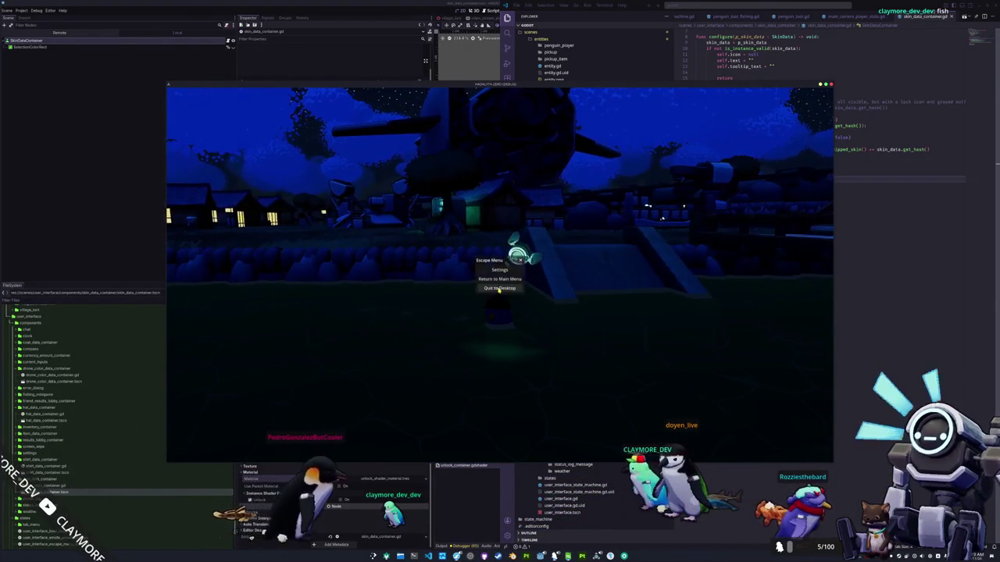
Step: Quit to desktop, reload the changed unlock.cfg in Kate, then close Kate and VS Code
{"action": "left_click", "coordinate": [499, 288]}
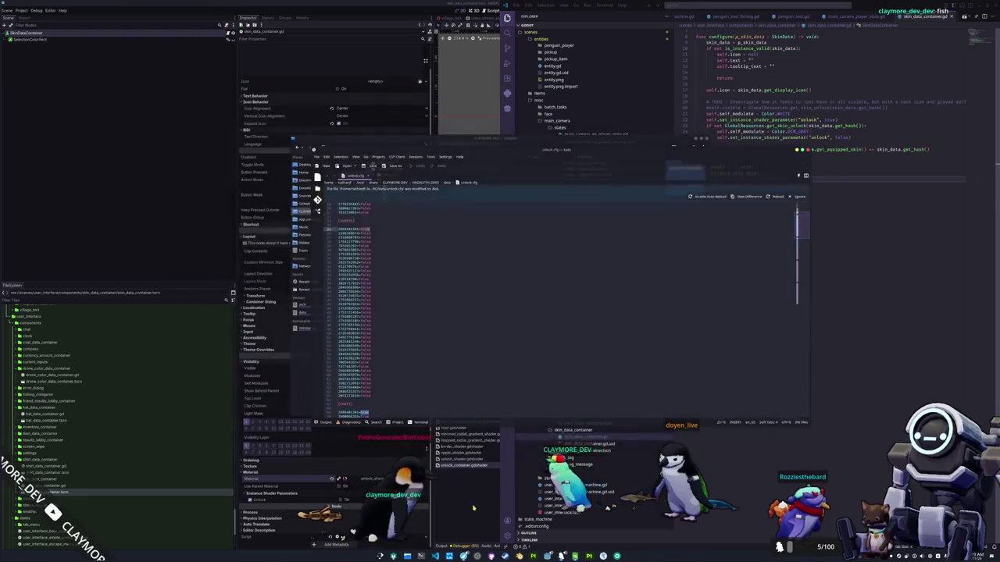
{"action": "left_click", "coordinate": [775, 196]}
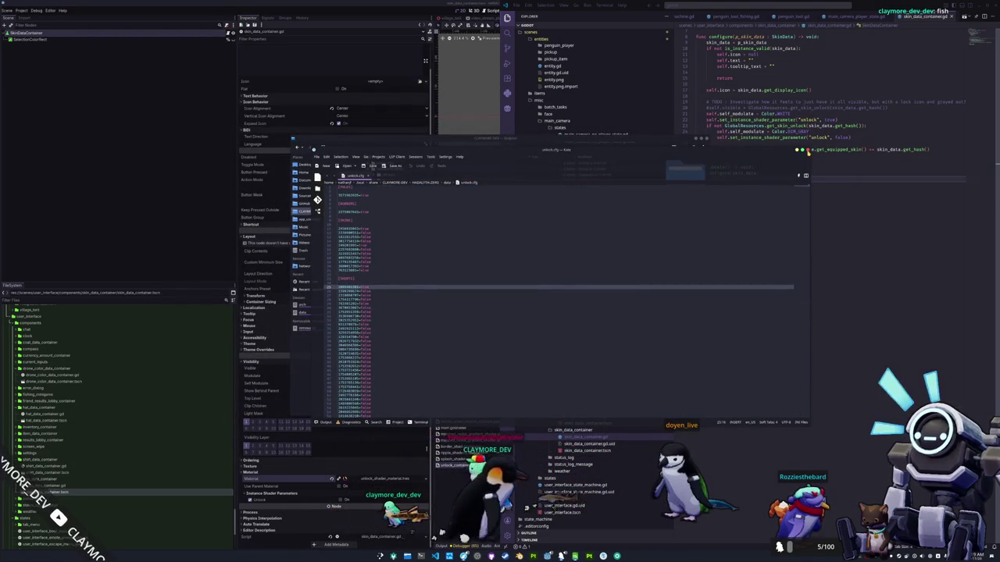
{"action": "left_click", "coordinate": [806, 150]}
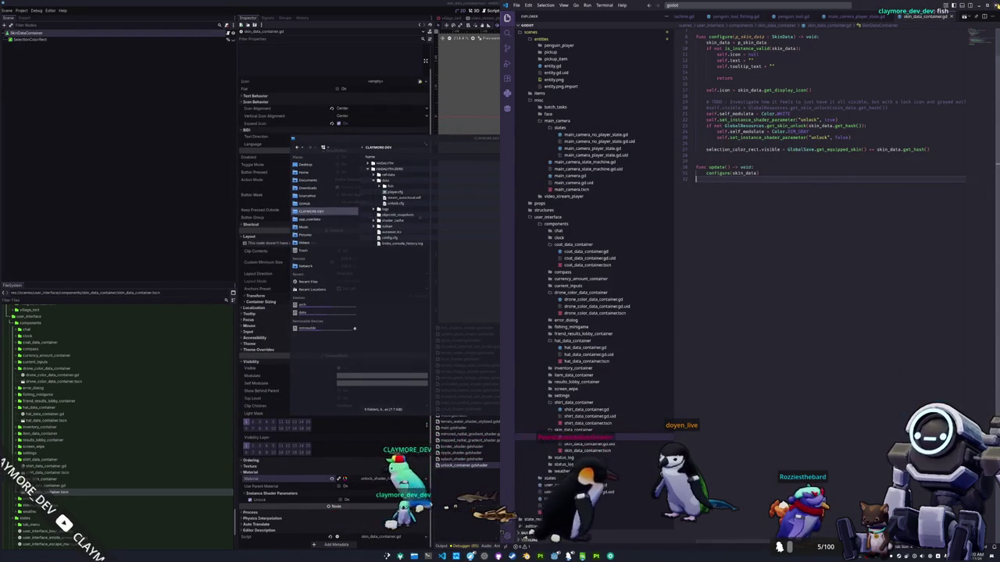
{"action": "key", "text": "alt+F4"}
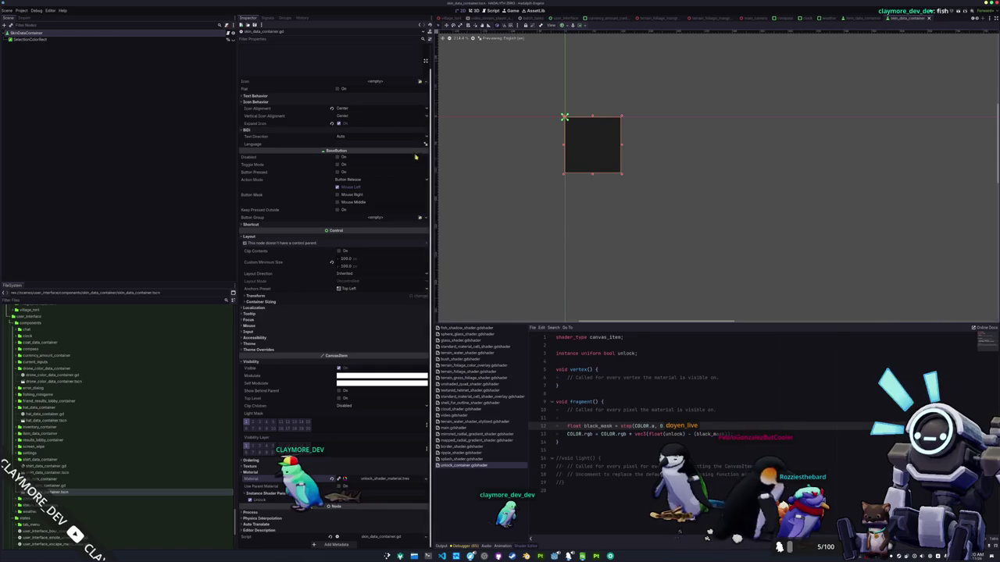
Step: Export all presets as release builds from Project > Export, then bring Konsole forward
{"action": "left_click", "coordinate": [22, 10]}
{"action": "left_click", "coordinate": [23, 41]}
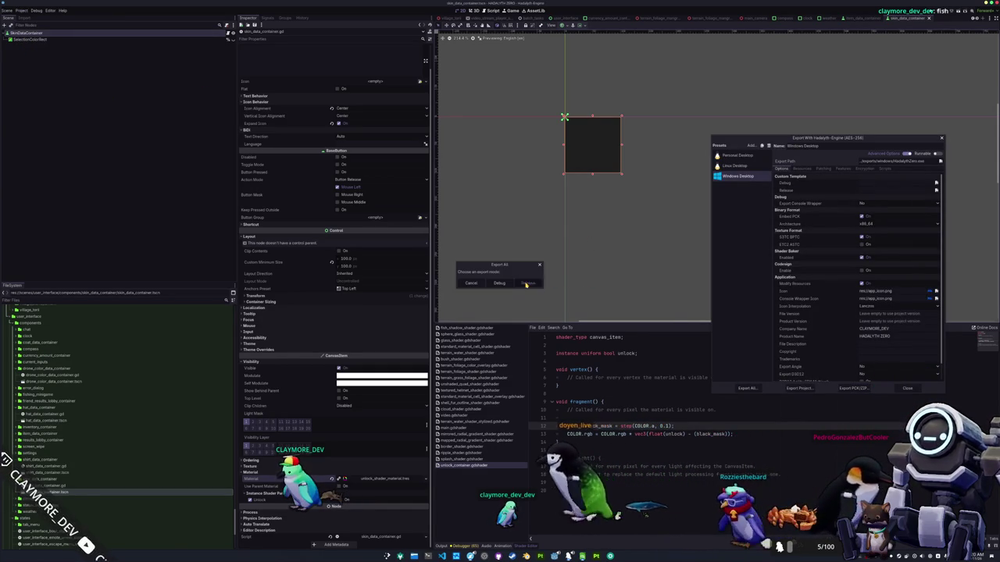
{"action": "left_click", "coordinate": [527, 283]}
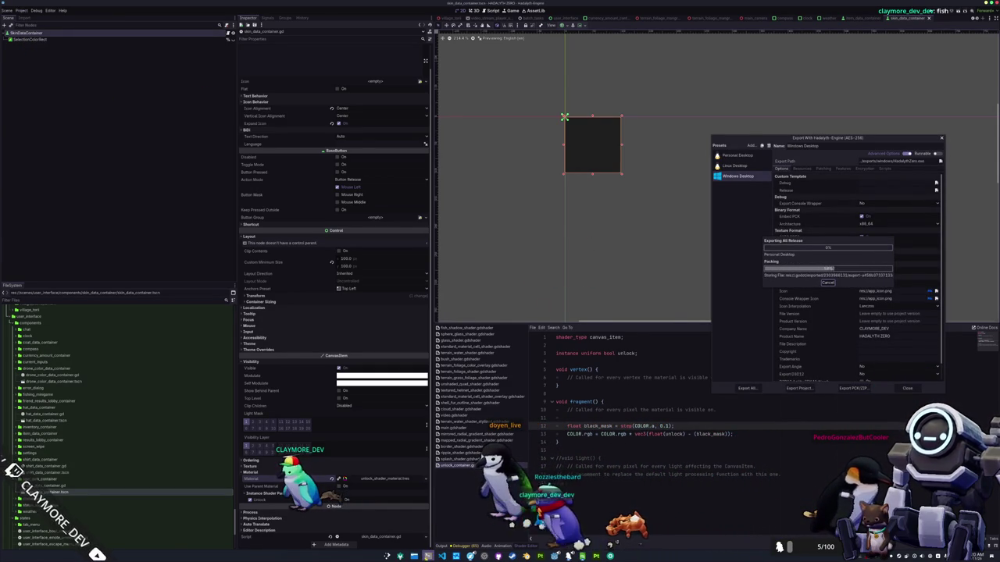
{"action": "left_click", "coordinate": [427, 556]}
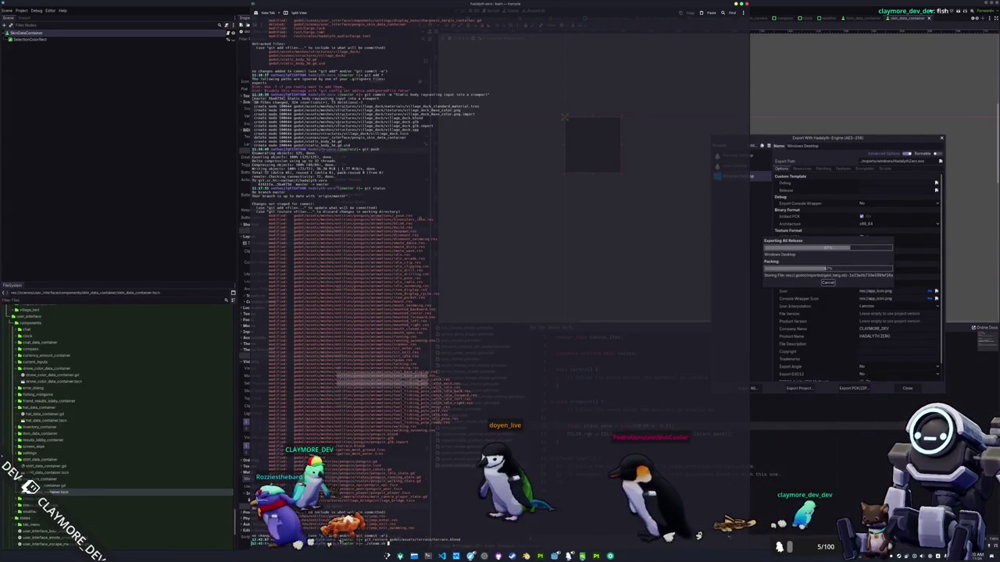
Step: Run the steamcmd upload script, which logs in and waits for a Steam Guard code
{"action": "key", "text": "Return"}
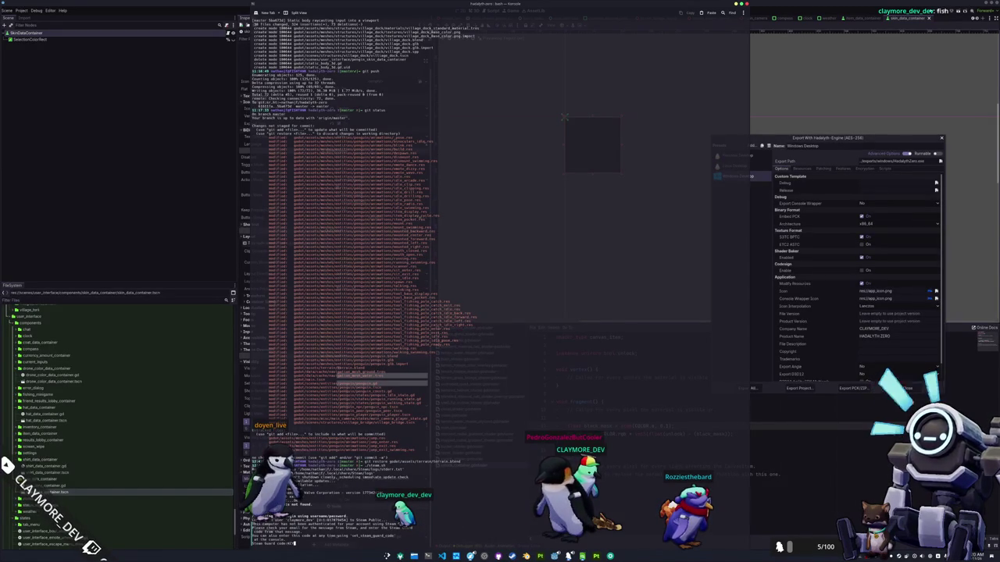
Step: Submit the Steam Guard code so the new build finishes uploading to Steam
{"action": "key", "text": "Return"}
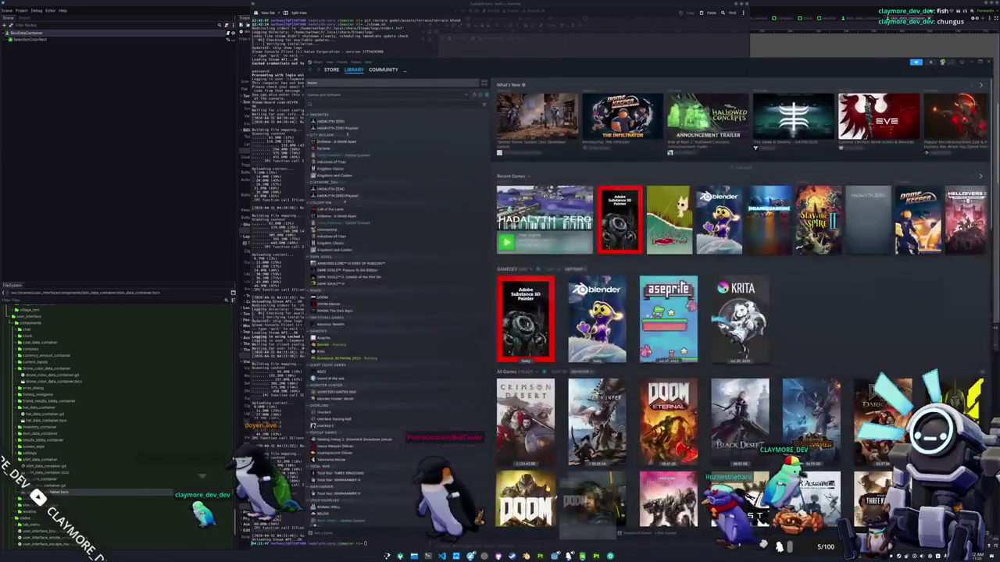
Step: Open the HADALYTH ZERO page, read the patch notes, and review its Properties through Installed Files
{"action": "left_click", "coordinate": [539, 226]}
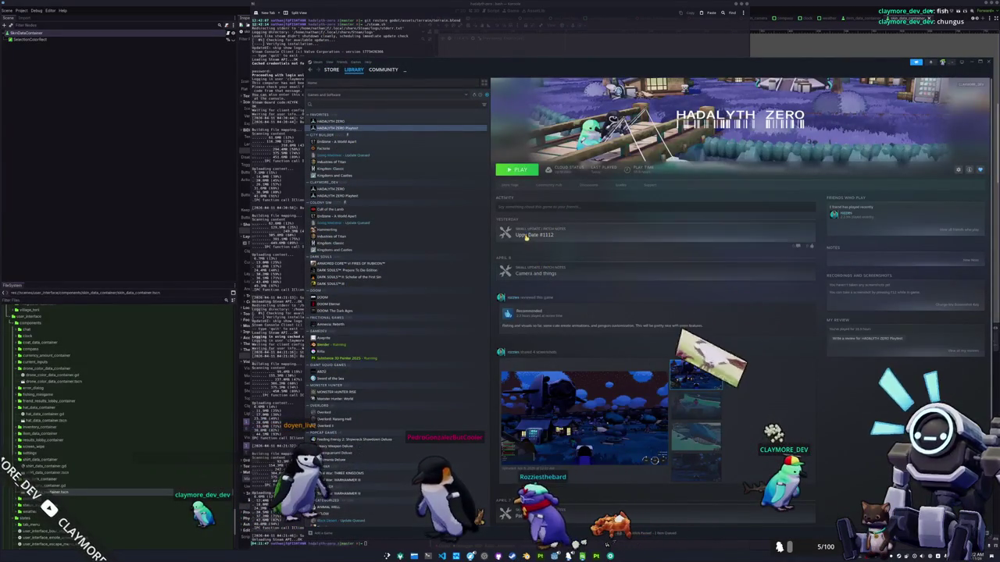
{"action": "left_click", "coordinate": [534, 234]}
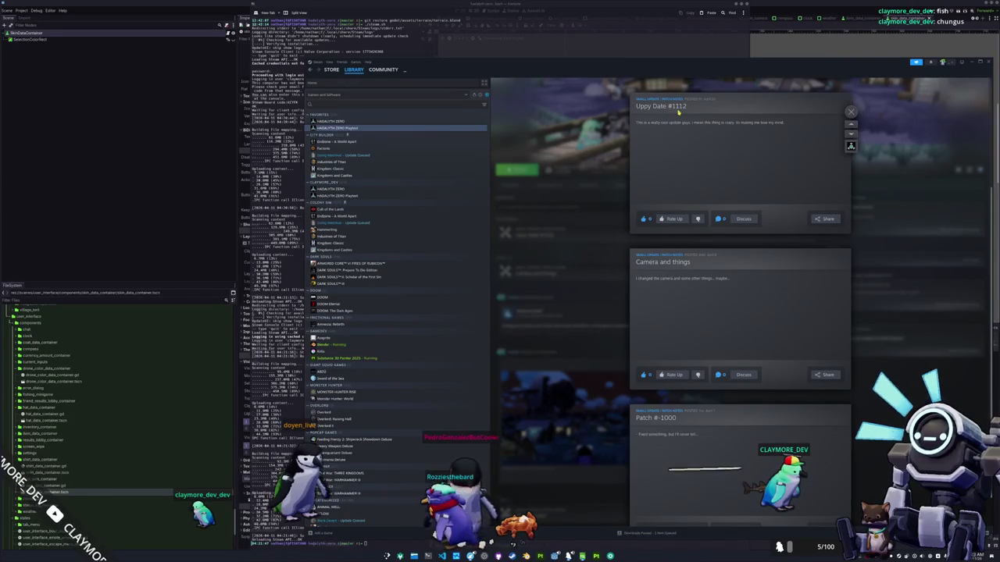
{"action": "key", "text": "Escape"}
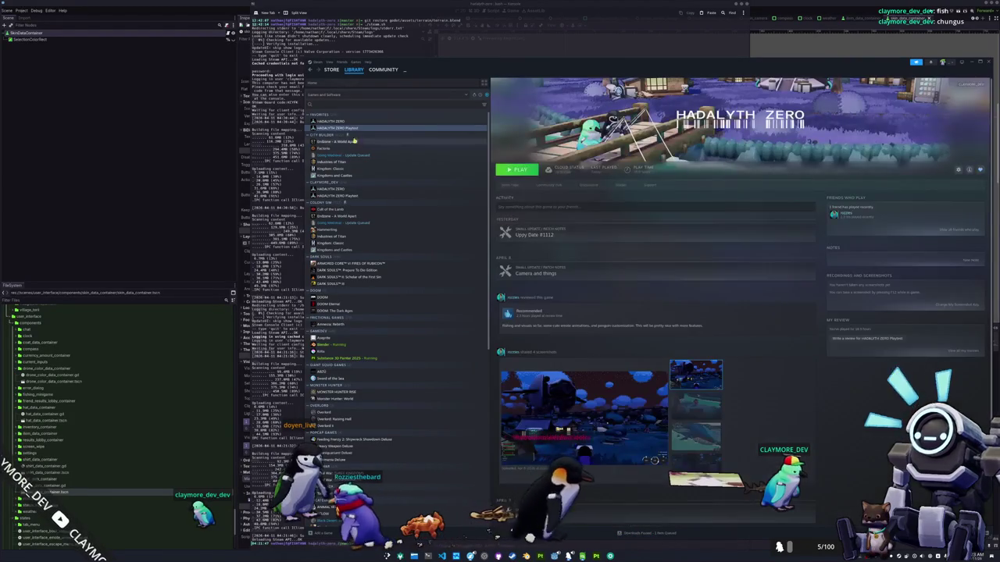
{"action": "left_click", "coordinate": [959, 169]}
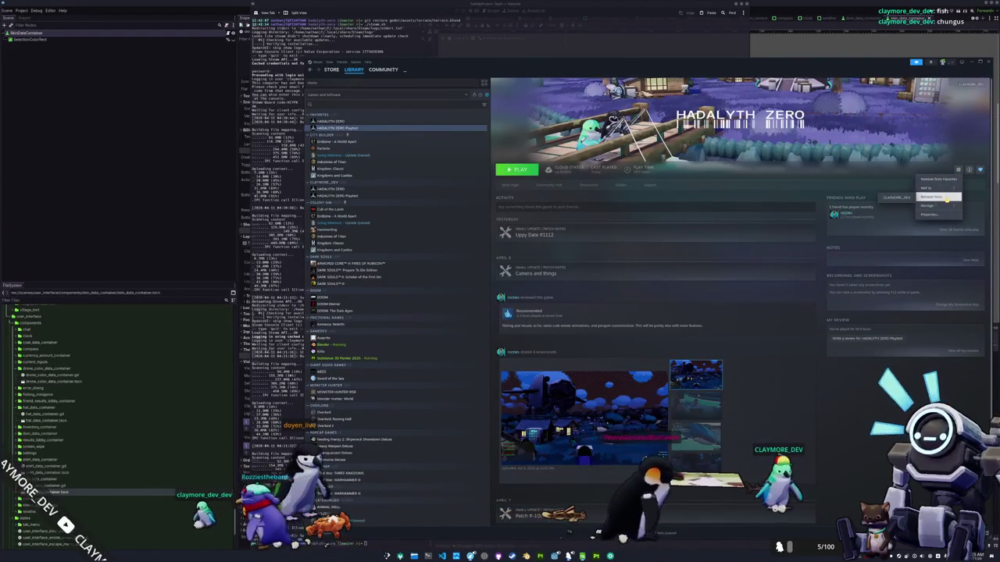
{"action": "left_click", "coordinate": [933, 216]}
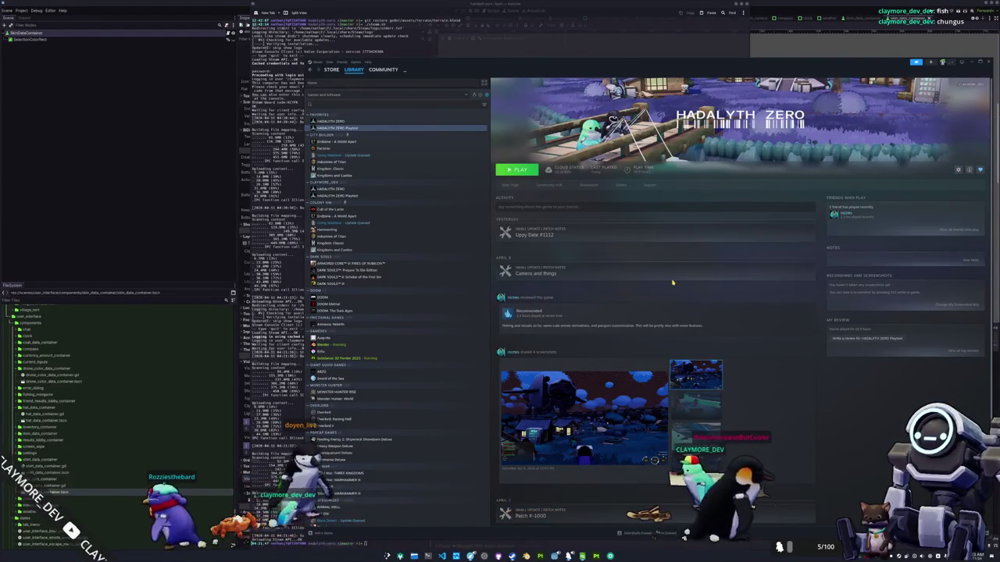
{"action": "left_click", "coordinate": [556, 261]}
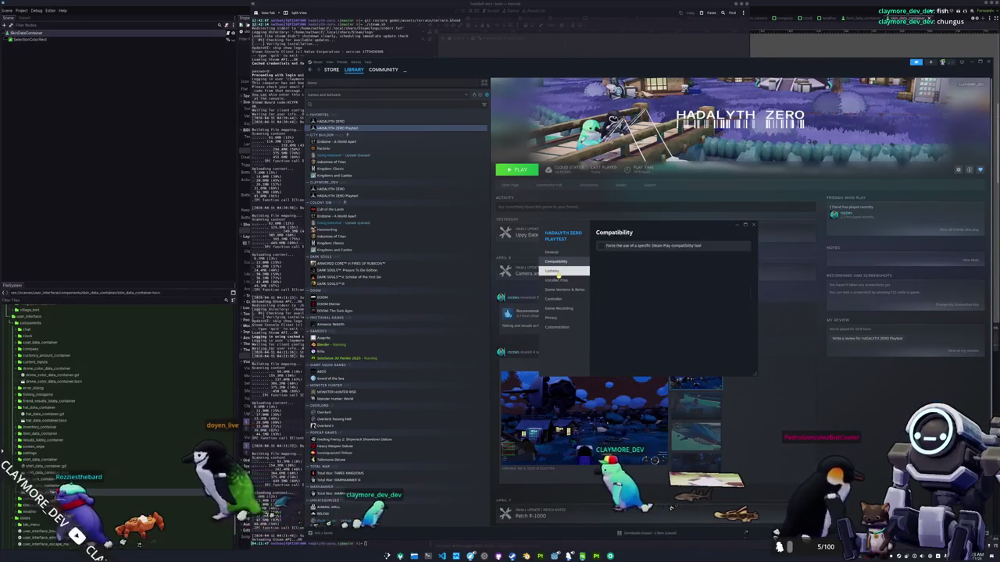
{"action": "left_click", "coordinate": [552, 270]}
{"action": "left_click", "coordinate": [566, 282]}
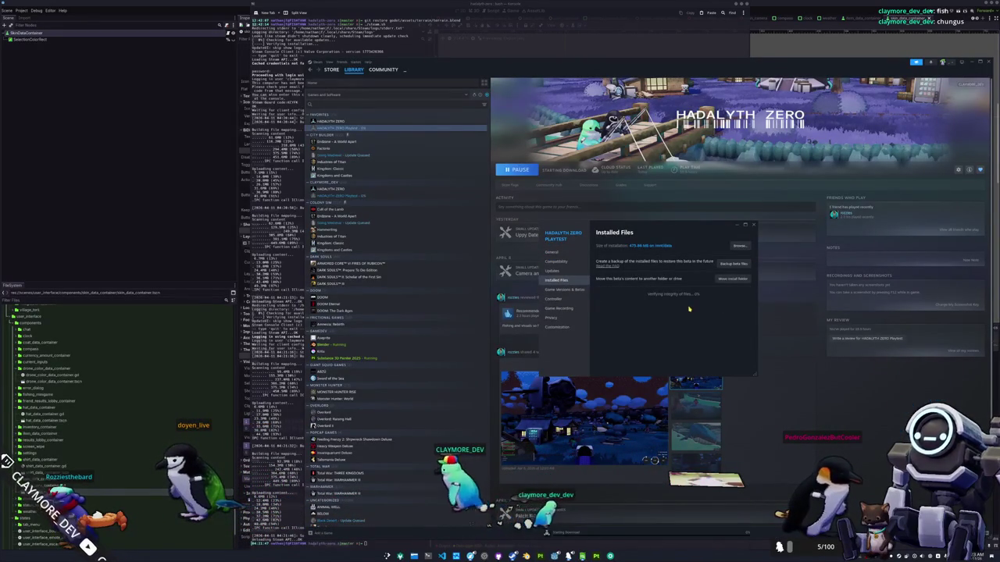
{"action": "left_click", "coordinate": [753, 226]}
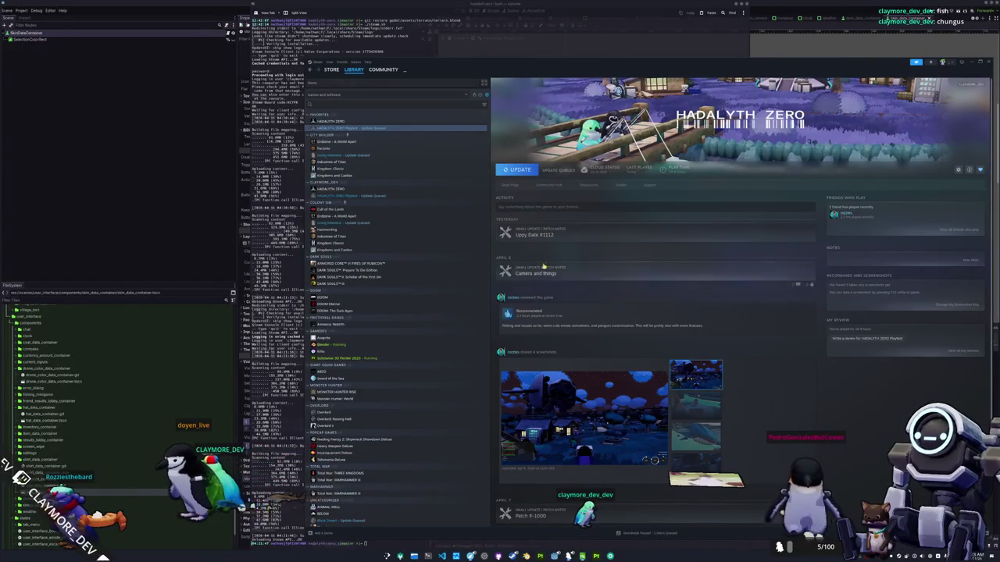
Step: Update the playtest to the new build and launch it from Downloads
{"action": "left_click", "coordinate": [520, 171]}
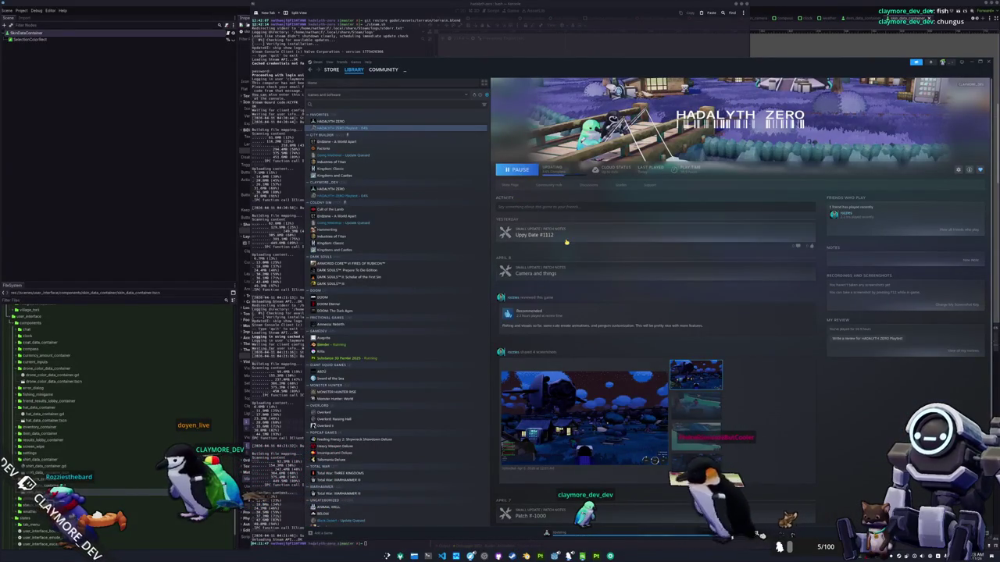
{"action": "left_click", "coordinate": [553, 168]}
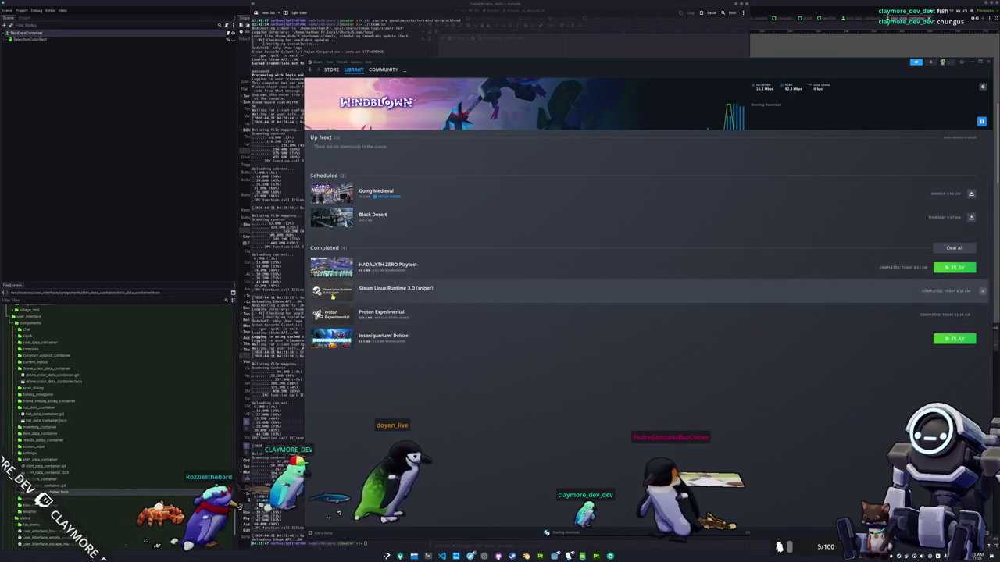
{"action": "left_click", "coordinate": [954, 267]}
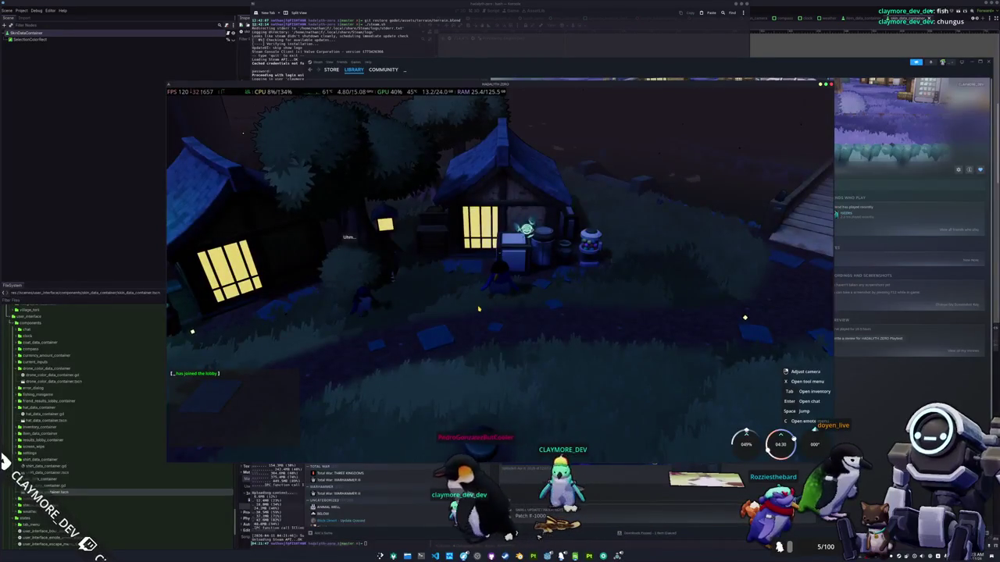
Step: Put the Terracotta coat on the penguin, remove it again, then close the menu and quit
{"action": "key", "text": "Tab"}
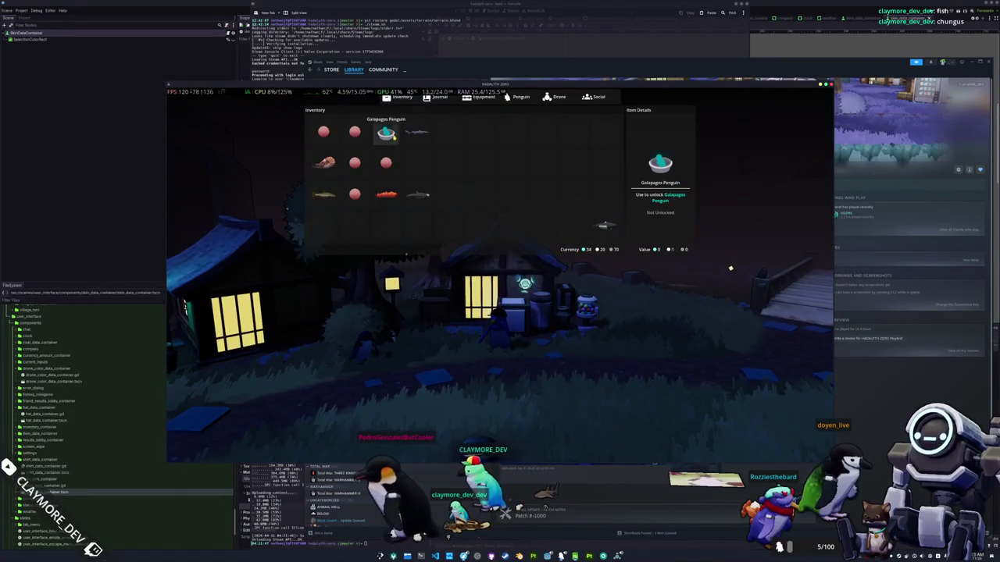
{"action": "left_click", "coordinate": [519, 99]}
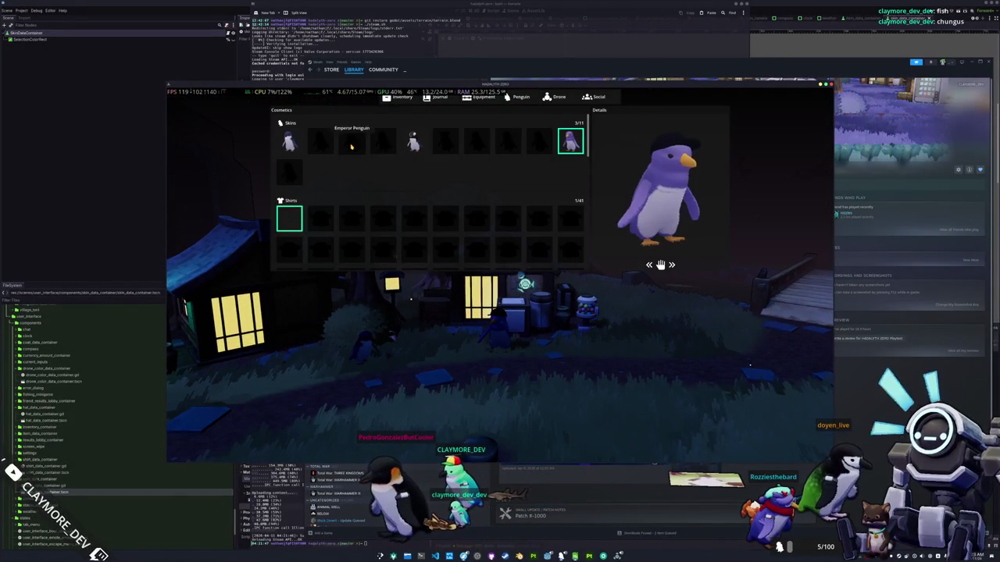
{"action": "scroll", "coordinate": [352, 146], "scroll_direction": "down", "scroll_amount": 5}
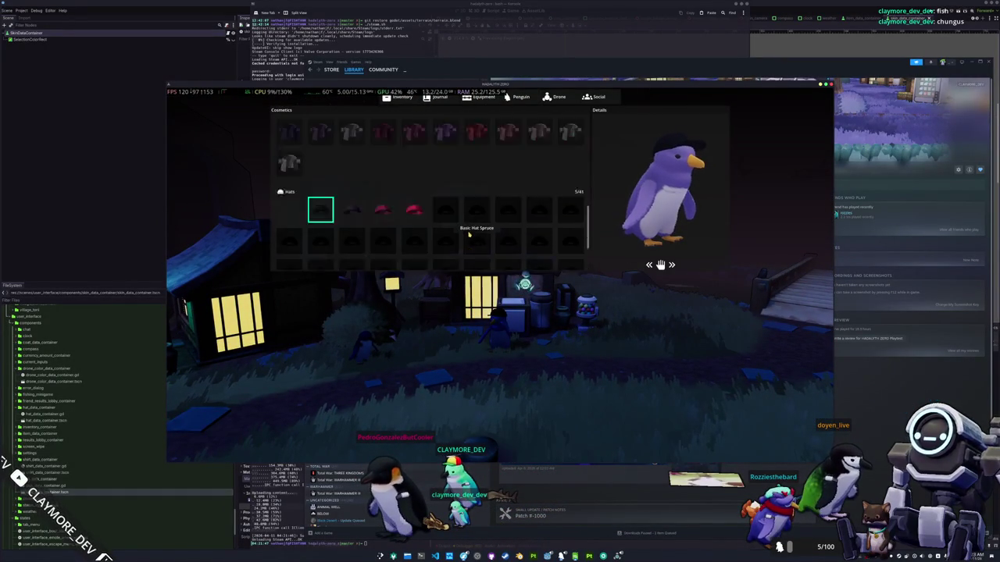
{"action": "scroll", "coordinate": [469, 235], "scroll_direction": "up", "scroll_amount": 3}
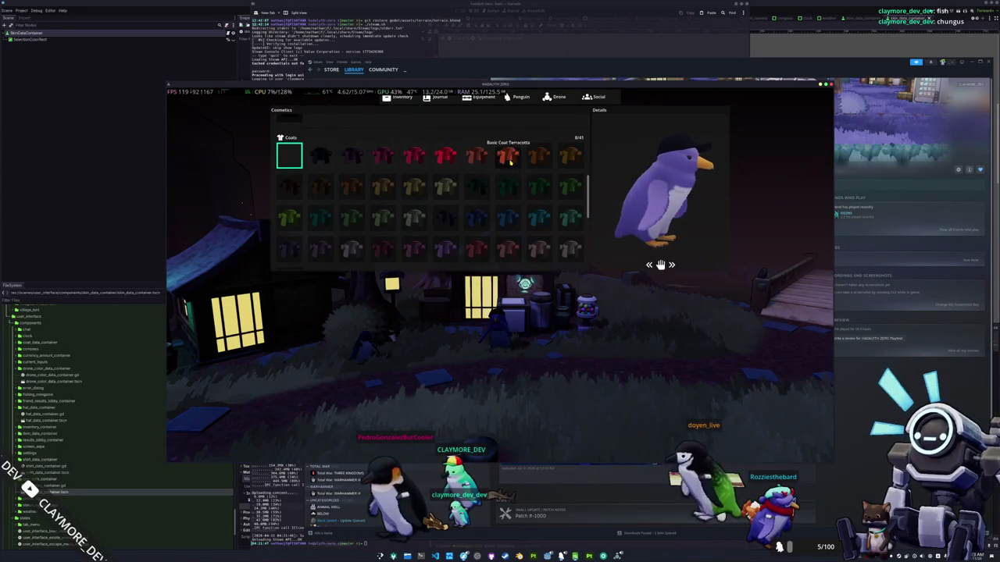
{"action": "left_click", "coordinate": [508, 156]}
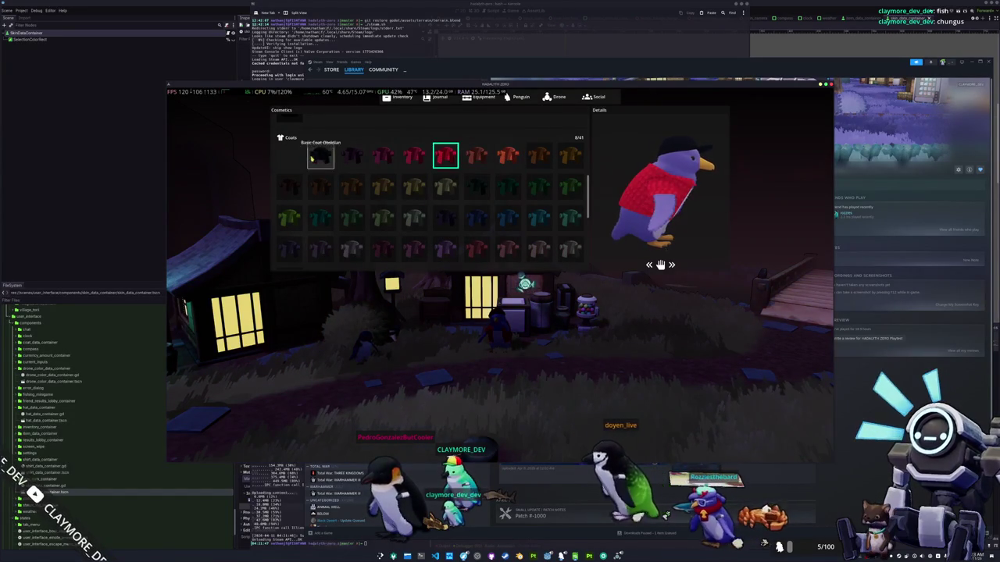
{"action": "left_click", "coordinate": [289, 156]}
{"action": "key", "text": "Escape"}
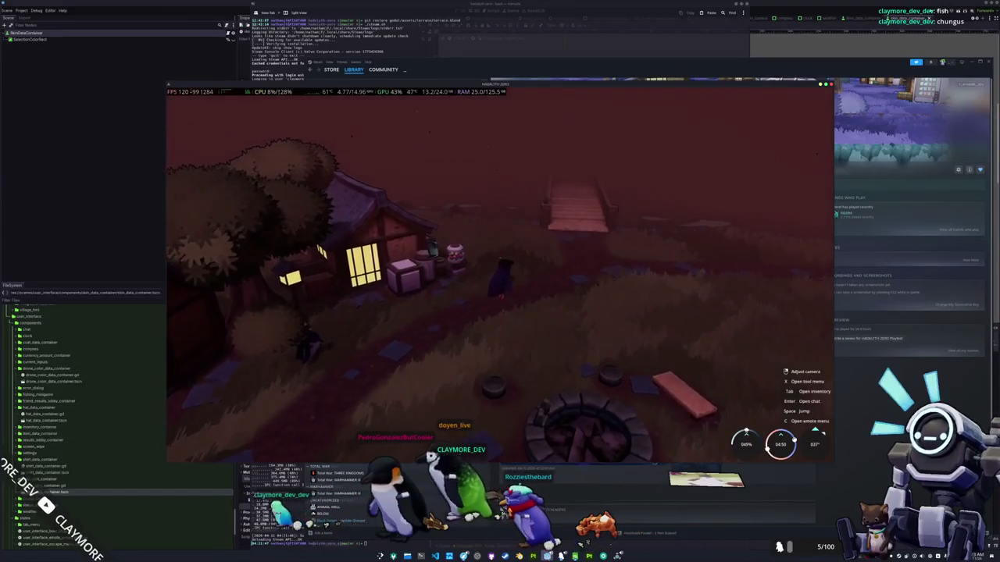
{"action": "key", "text": "F8"}
Step: Set coat_data_container.tscn's material to unlock_container_material.tres and run the project with F5
{"action": "key", "text": "Escape"}
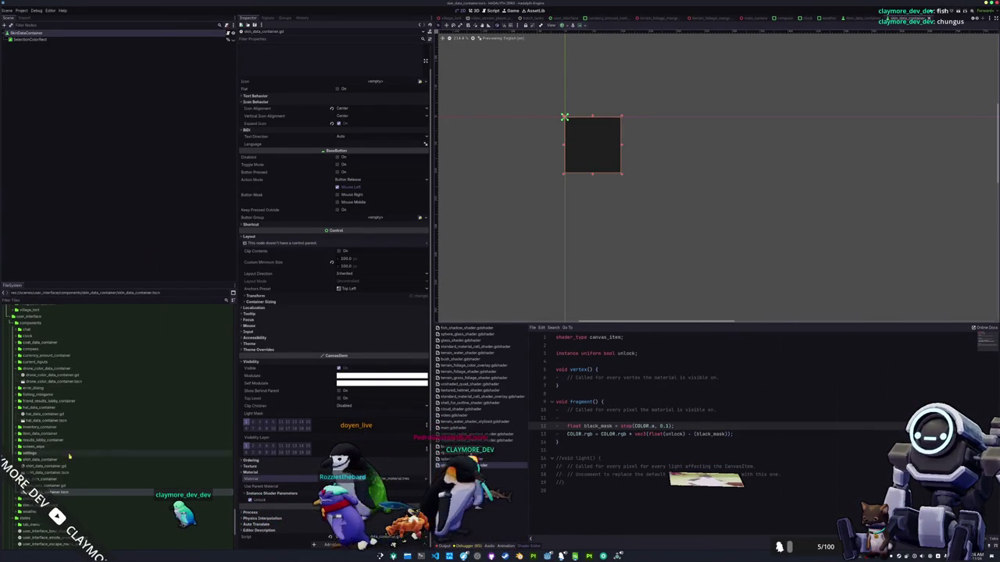
{"action": "double_click", "coordinate": [43, 342]}
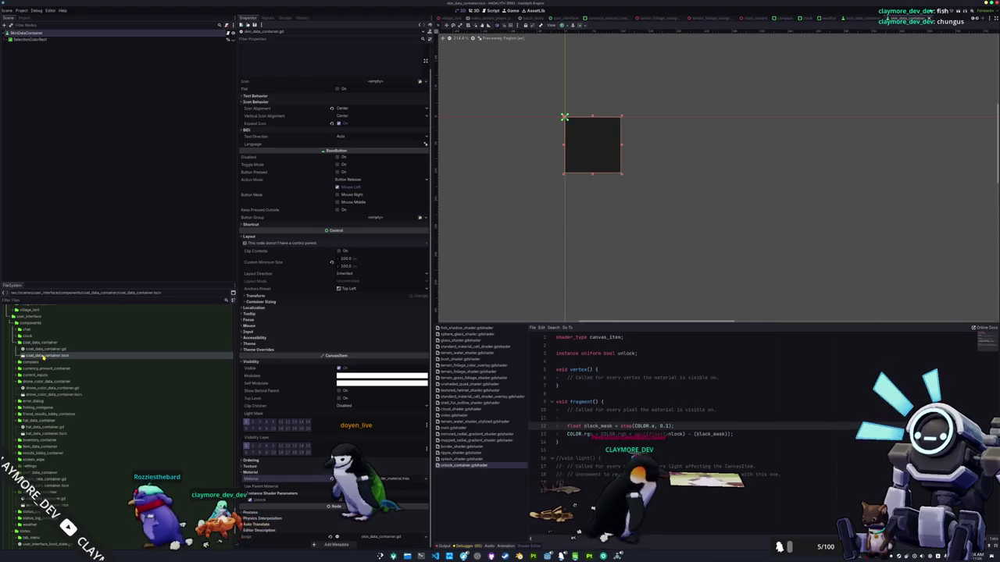
{"action": "double_click", "coordinate": [47, 355]}
{"action": "left_click", "coordinate": [253, 405]}
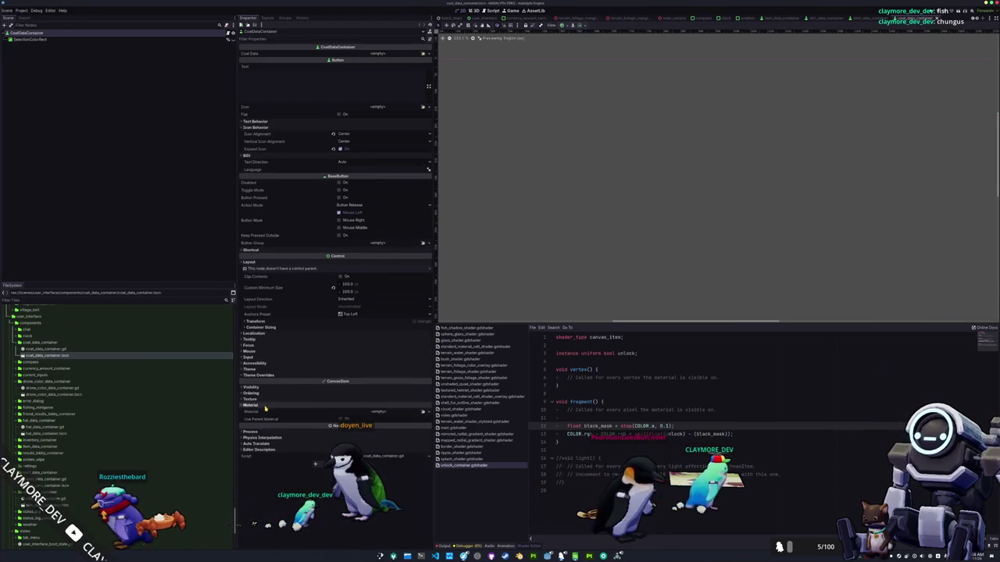
{"action": "left_click", "coordinate": [277, 422]}
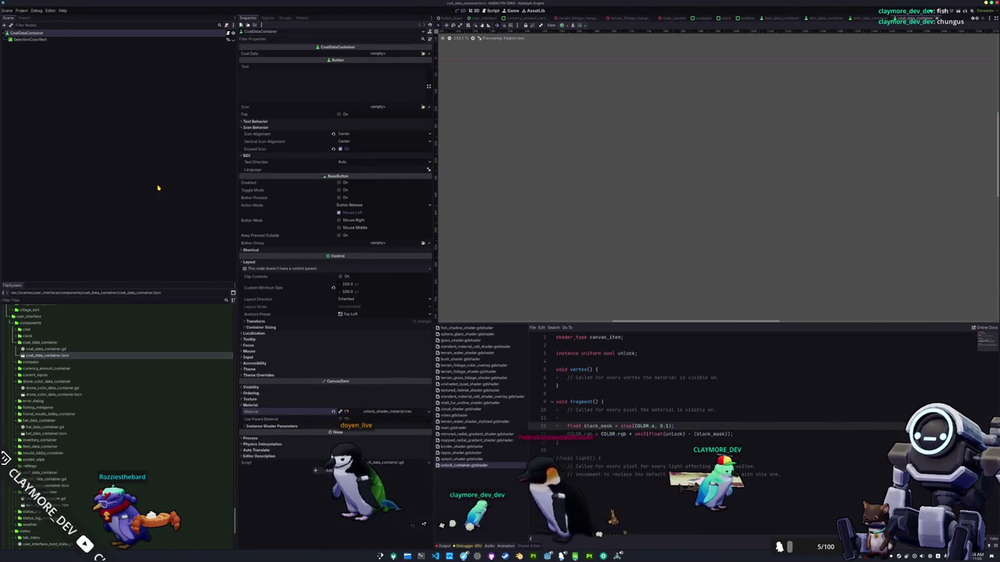
{"action": "key", "text": "F5"}
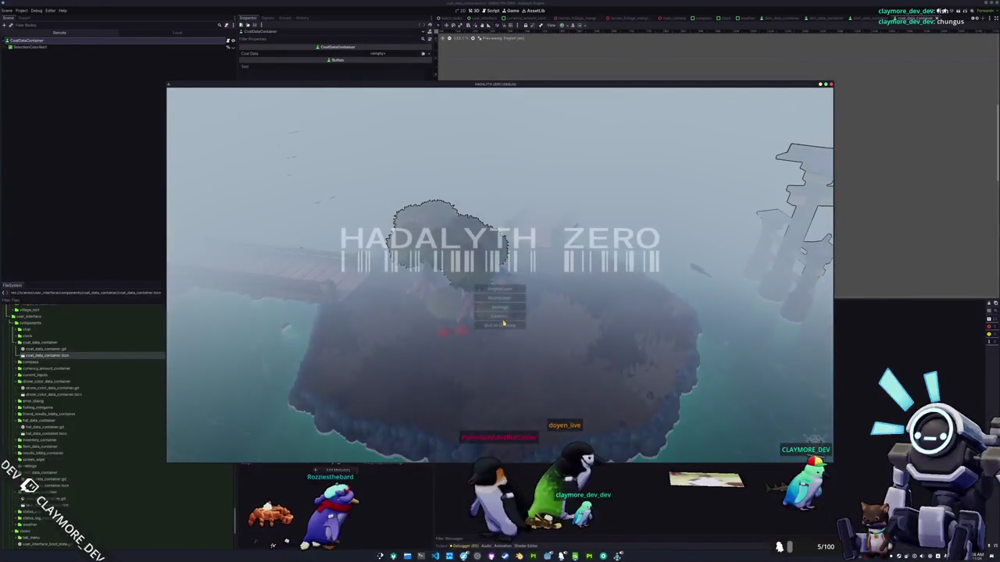
Step: Join the village lobby and check that locked penguin coats appear as dark silhouettes
{"action": "left_click", "coordinate": [500, 316]}
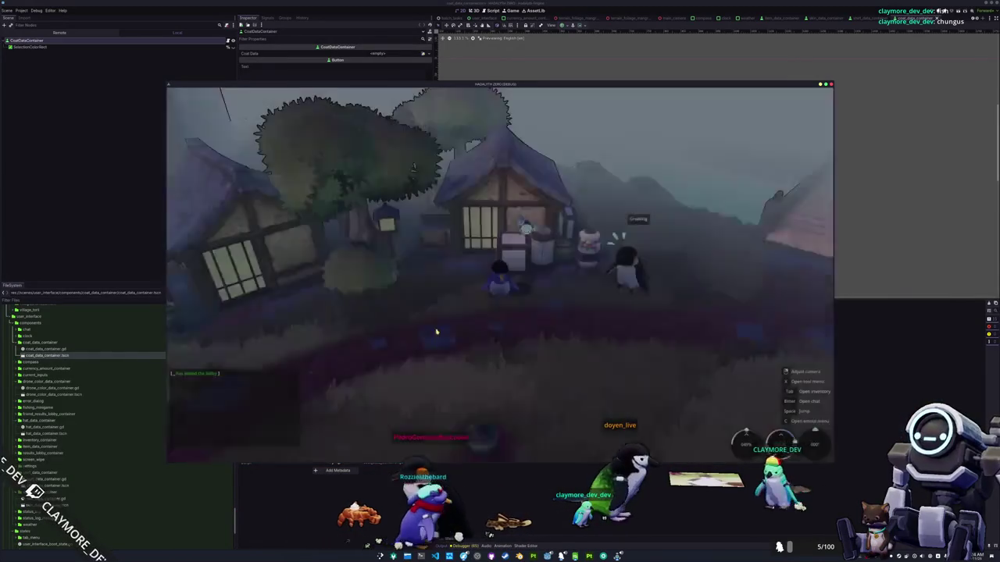
{"action": "key", "text": "Tab"}
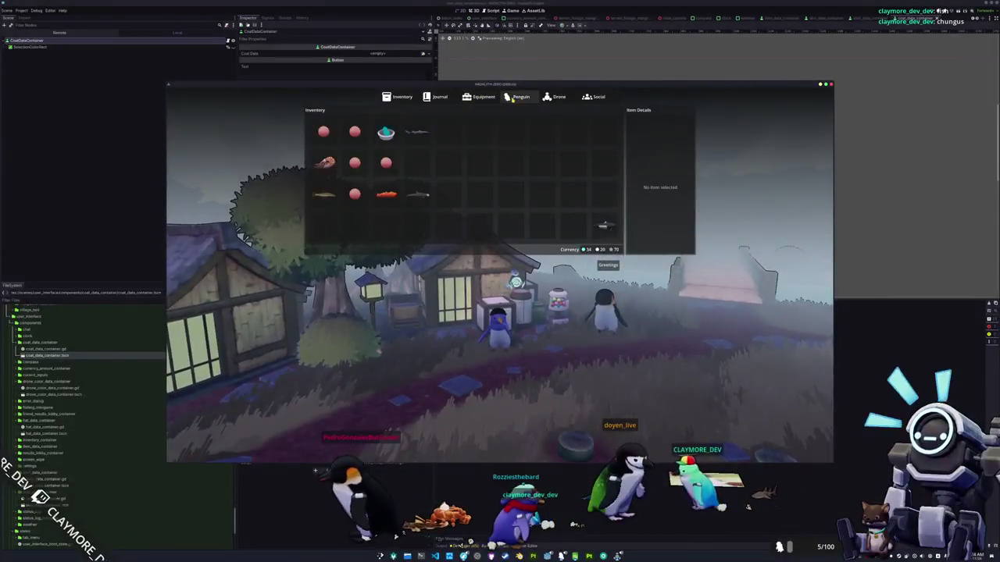
{"action": "left_click", "coordinate": [513, 98]}
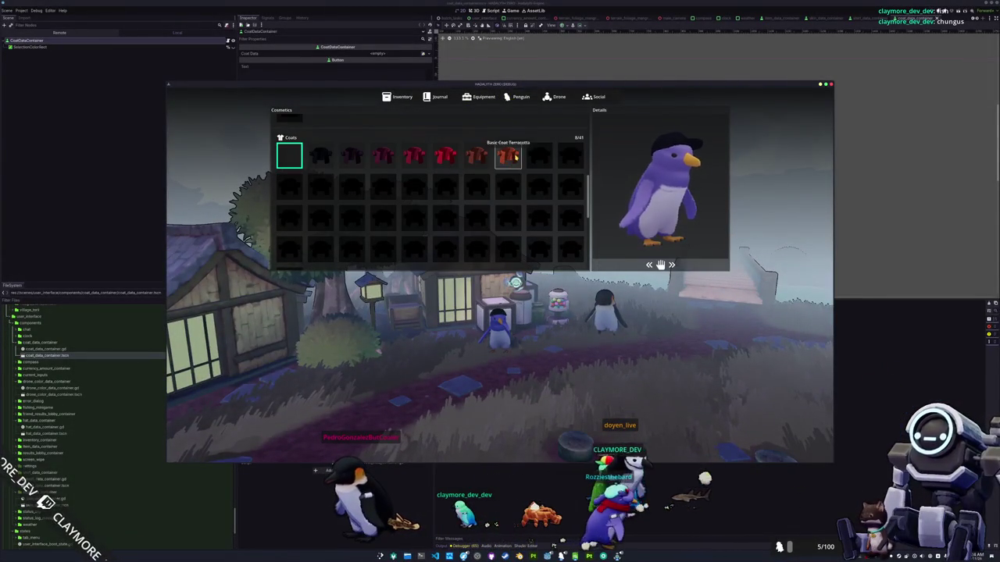
{"action": "key", "text": "Tab"}
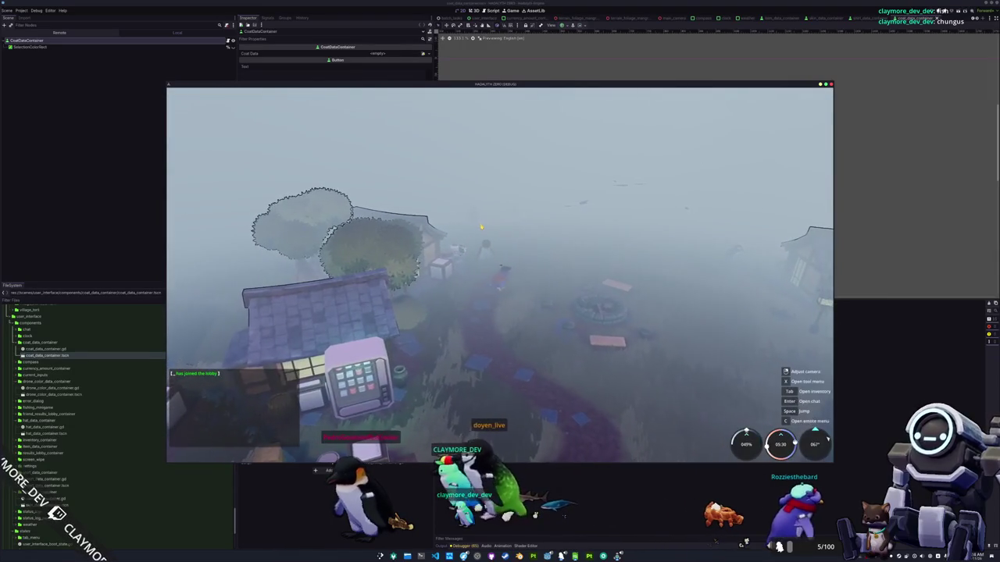
Step: Start a Singleplayer game, toggle the inventory repeatedly with Tab, then close the debug run
{"action": "left_click", "coordinate": [494, 278]}
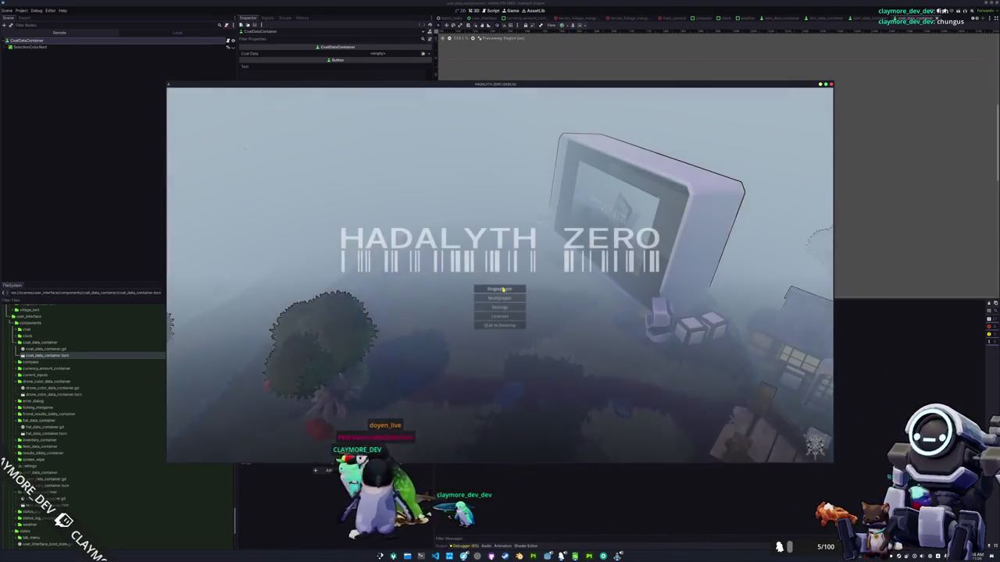
{"action": "left_click", "coordinate": [502, 289]}
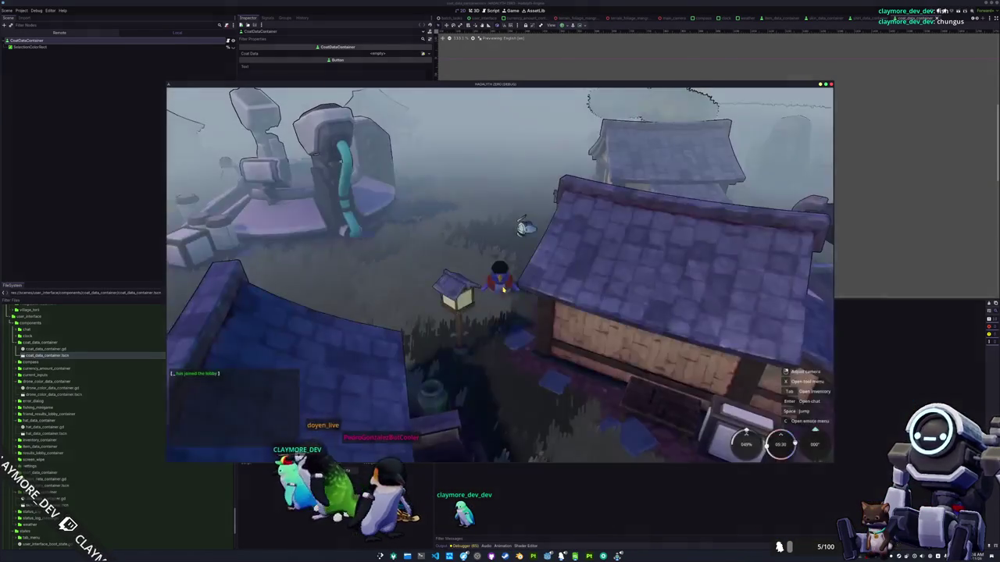
{"action": "key", "text": "Tab"}
{"action": "key", "text": "Tab"}
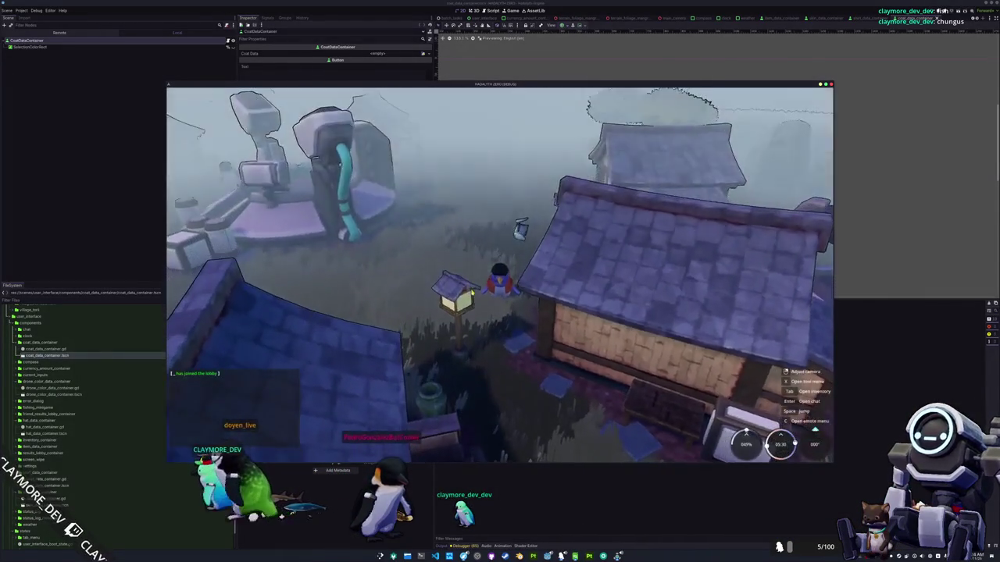
{"action": "key", "text": "Tab"}
{"action": "key", "text": "Tab"}
{"action": "key", "text": "Tab"}
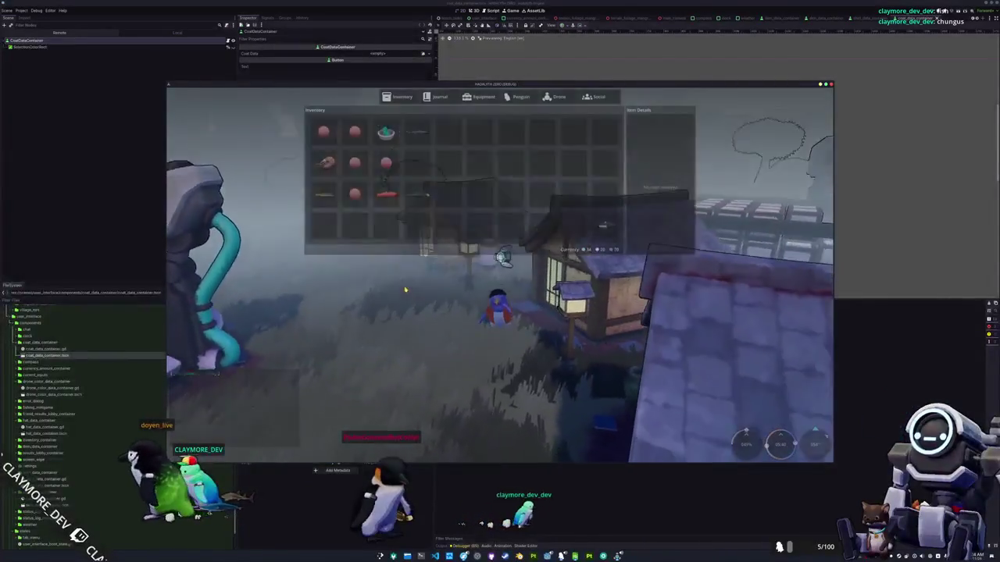
{"action": "key", "text": "Tab"}
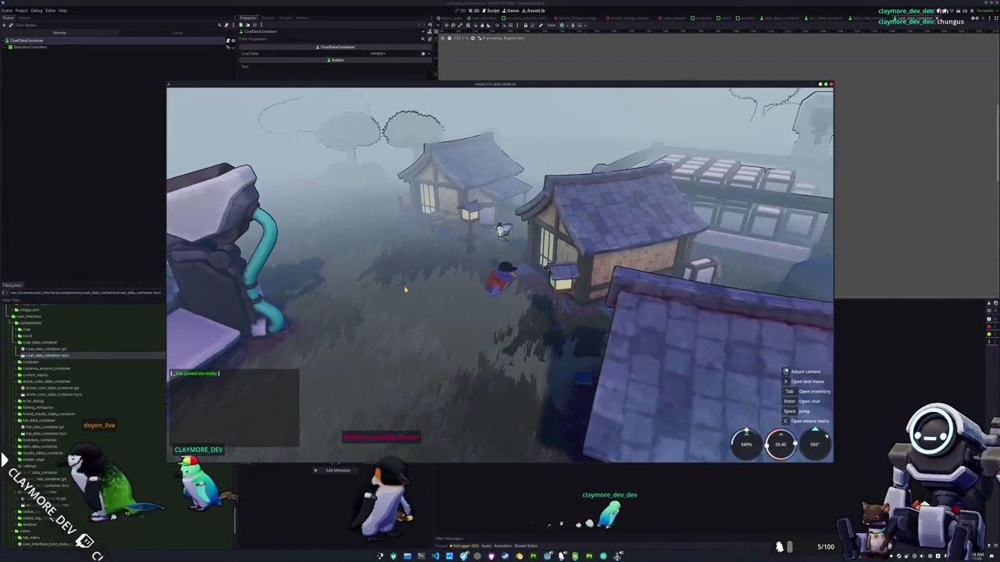
{"action": "key", "text": "Tab"}
{"action": "key", "text": "Tab"}
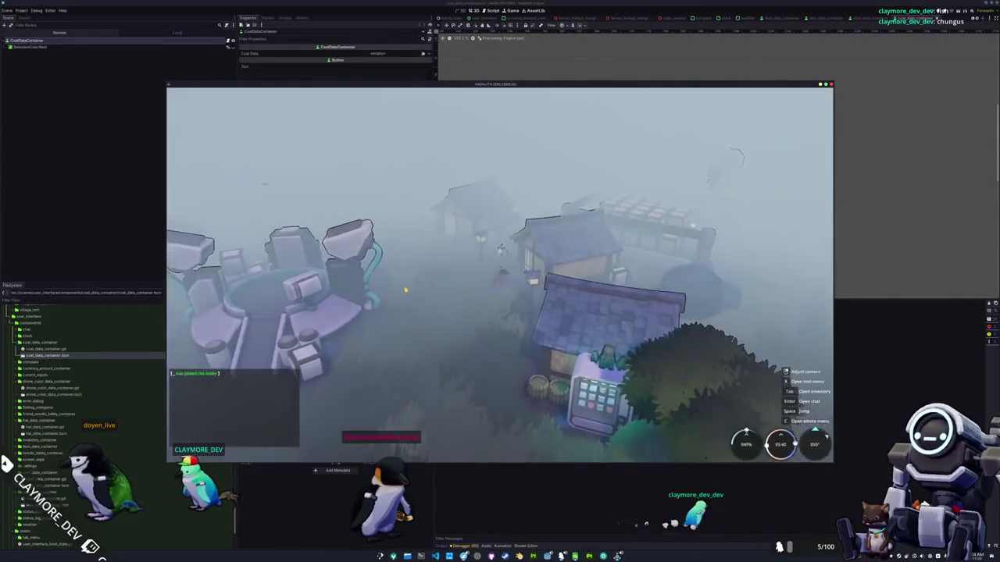
{"action": "key", "text": "Tab"}
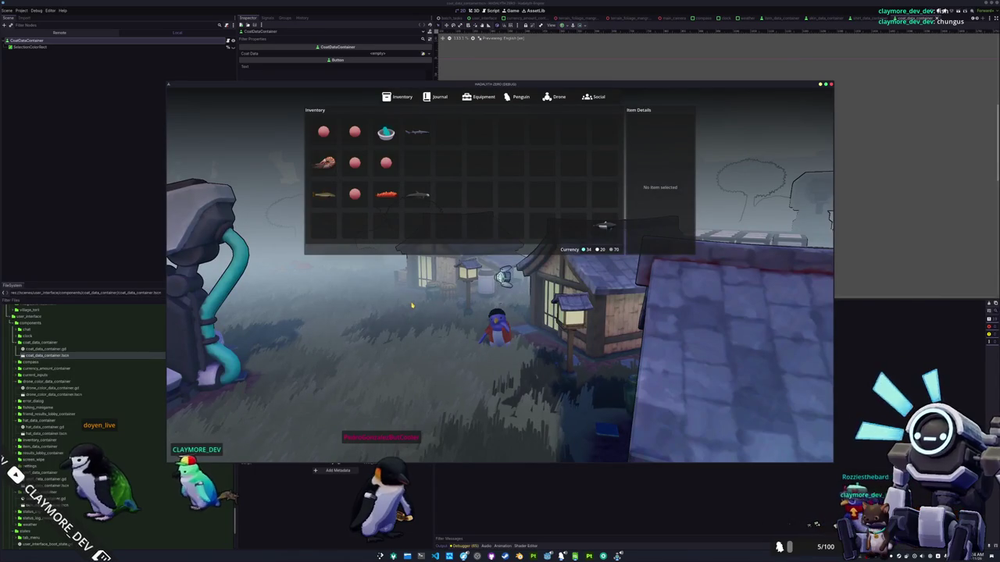
{"action": "key", "text": "Tab"}
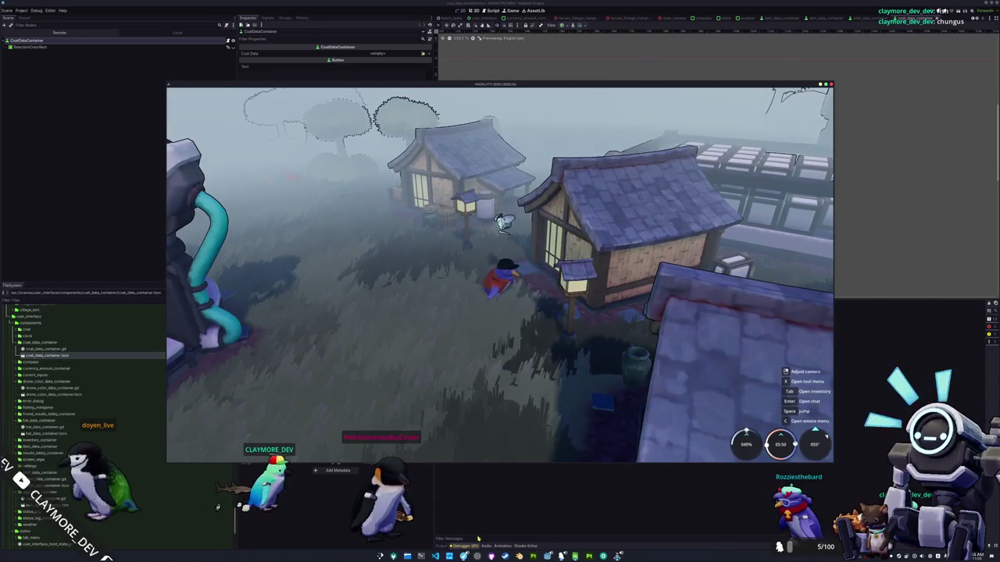
{"action": "key", "text": "F8"}
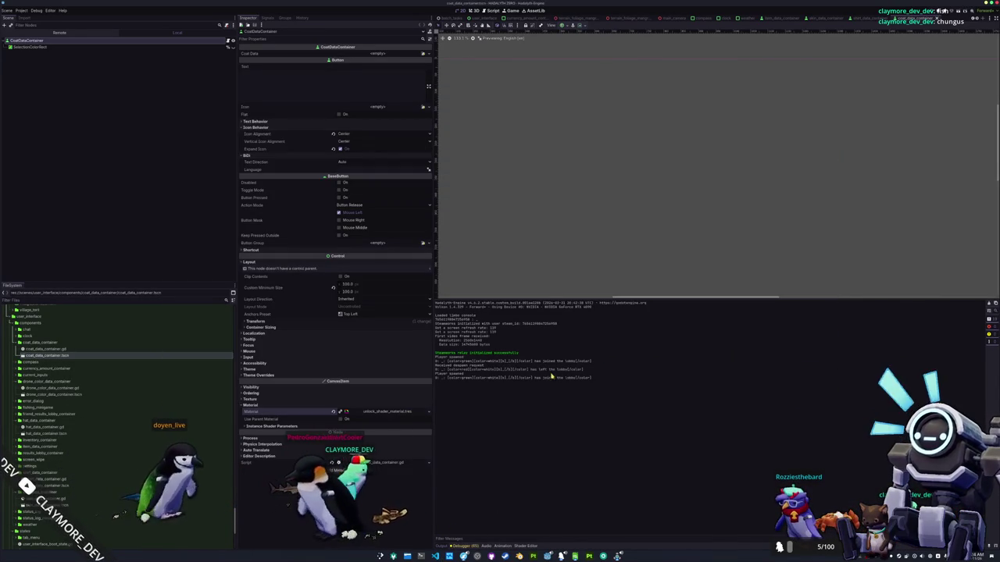
Step: Open main_camera_player_state.gd in VS Code and locate the zoom-handling code near line 118
{"action": "key", "text": "alt+Tab"}
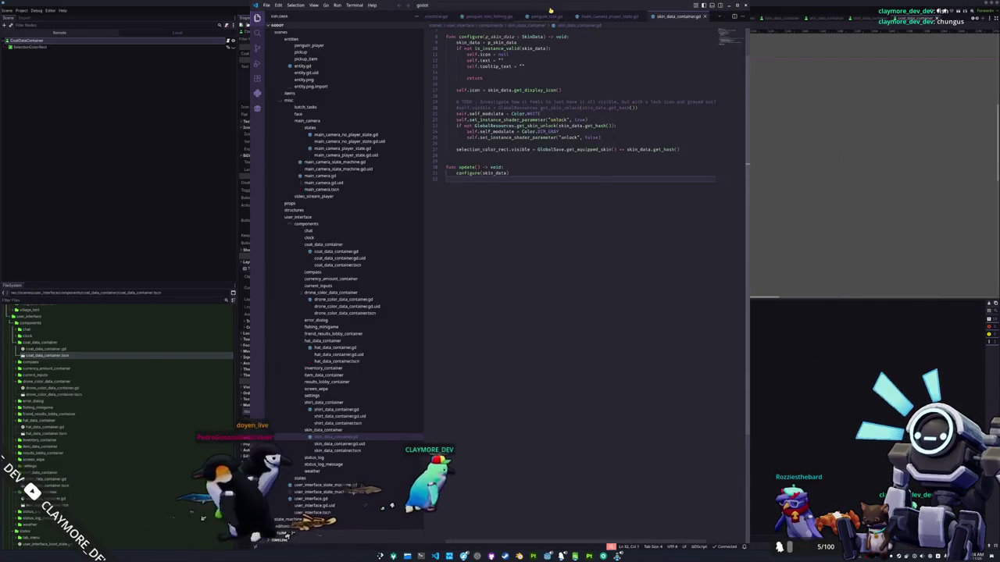
{"action": "left_click", "coordinate": [550, 10]}
{"action": "type", "text": "ayer_s"}
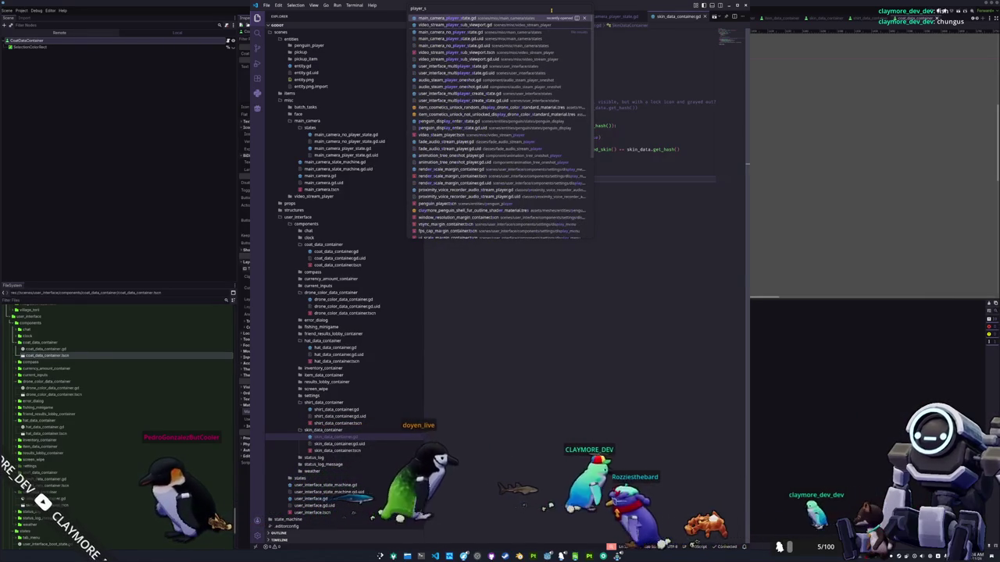
{"action": "key", "text": "Return"}
{"action": "scroll", "coordinate": [462, 264], "scroll_direction": "down", "scroll_amount": 12}
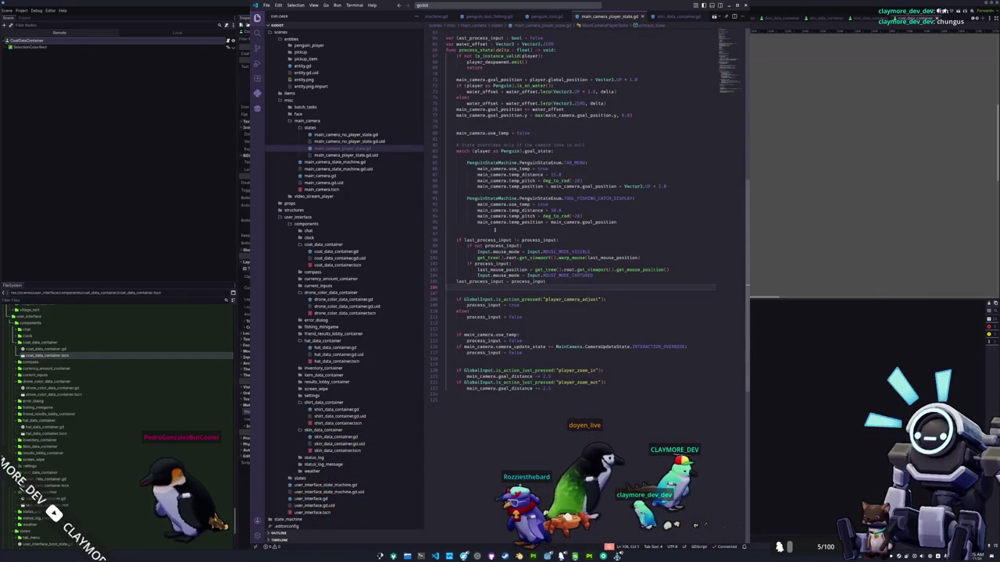
{"action": "key", "text": "Up"}
{"action": "key", "text": "Up"}
{"action": "key", "text": "Up"}
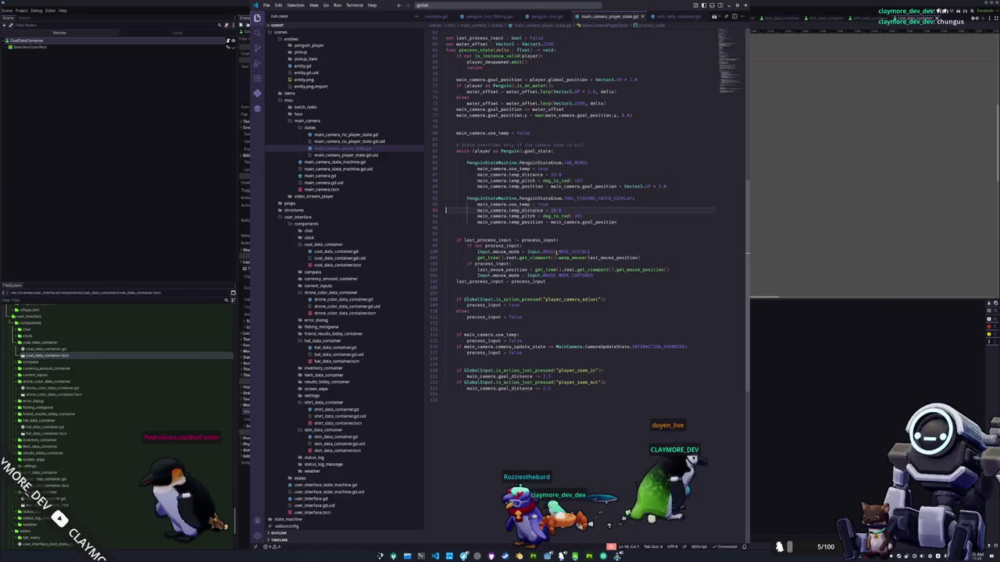
{"action": "key", "text": "Down"}
{"action": "key", "text": "Down"}
{"action": "key", "text": "Down"}
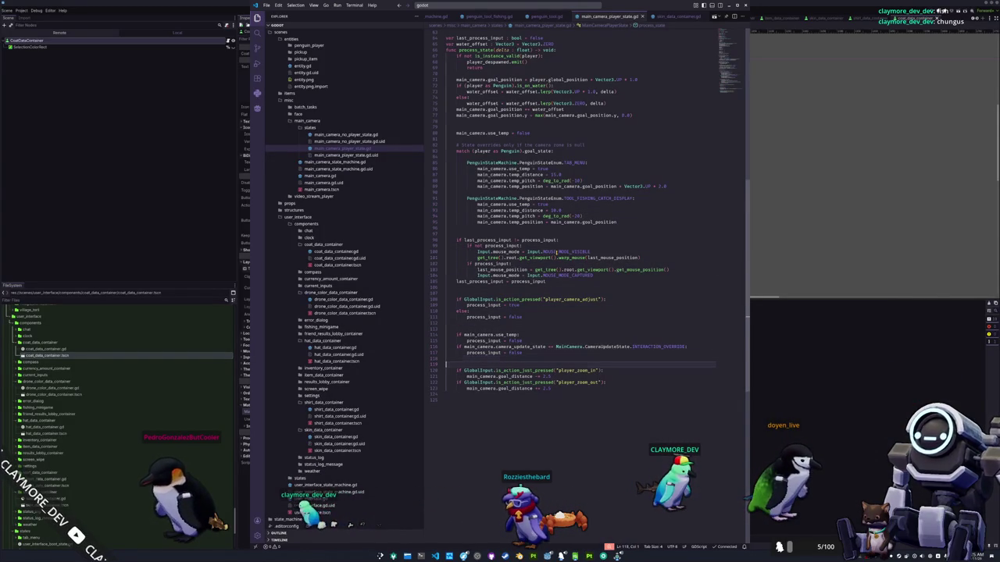
Step: Dedent the zoom lines, add an 'if not process_input: return' guard above them, and run the game
{"action": "key", "text": "Down"}
{"action": "key", "text": "Down"}
{"action": "key", "text": "shift+Down"}
{"action": "key", "text": "shift+Down"}
{"action": "key", "text": "shift+Down"}
{"action": "key", "text": "shift+Tab"}
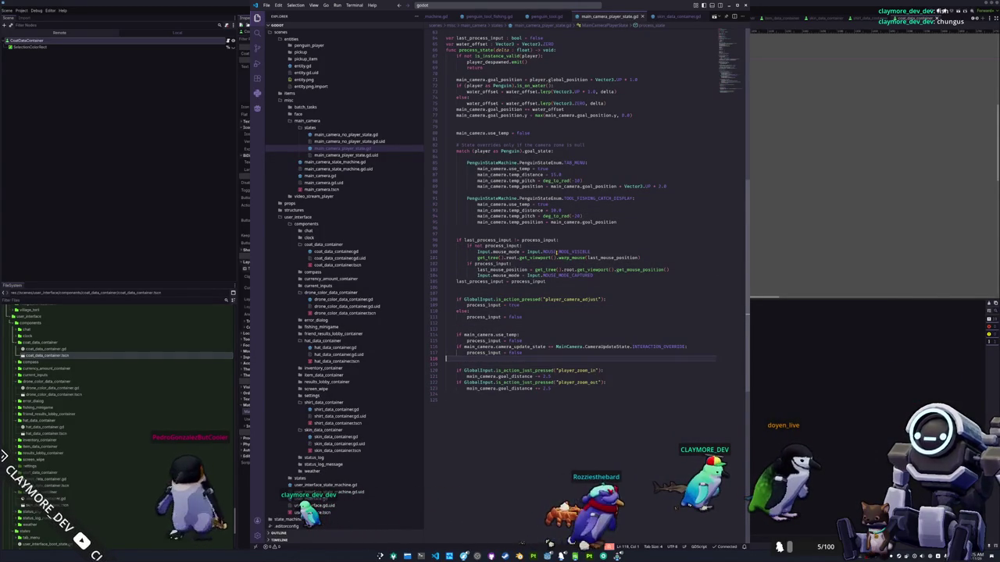
{"action": "key", "text": "Up"}
{"action": "key", "text": "Up"}
{"action": "key", "text": "Up"}
{"action": "key", "text": "Return"}
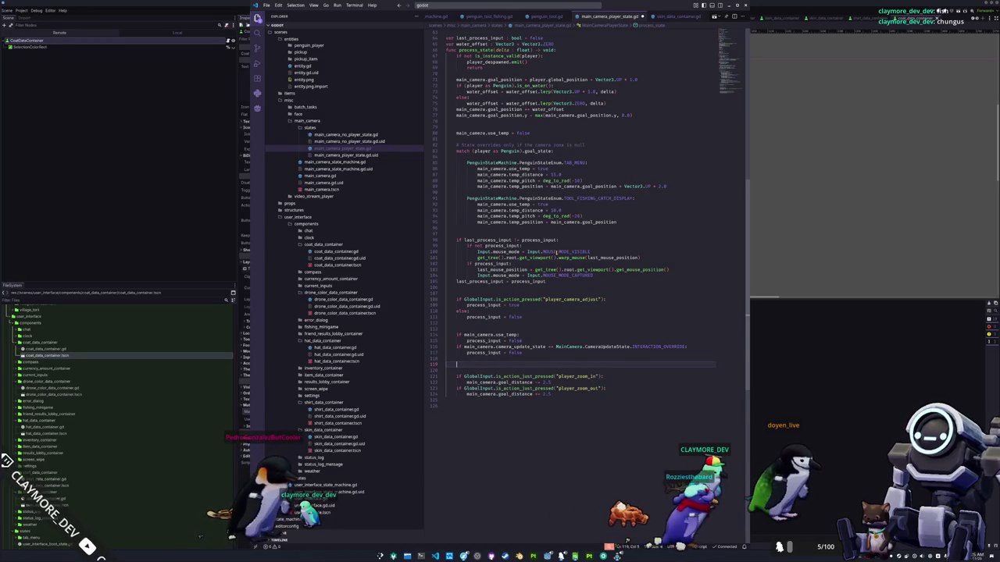
{"action": "type", "text": "not process_input:"}
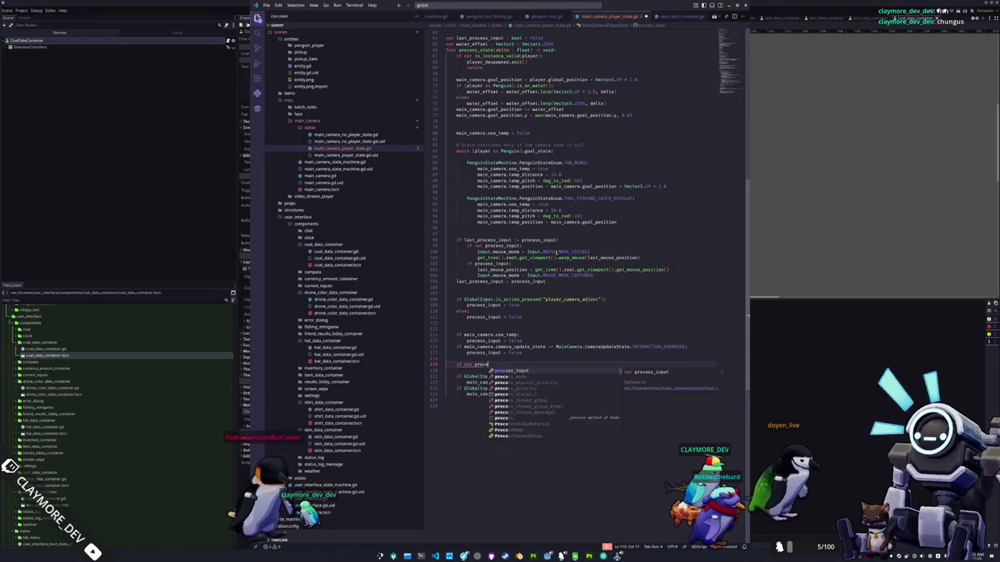
{"action": "key", "text": "Return"}
{"action": "type", "text": "return"}
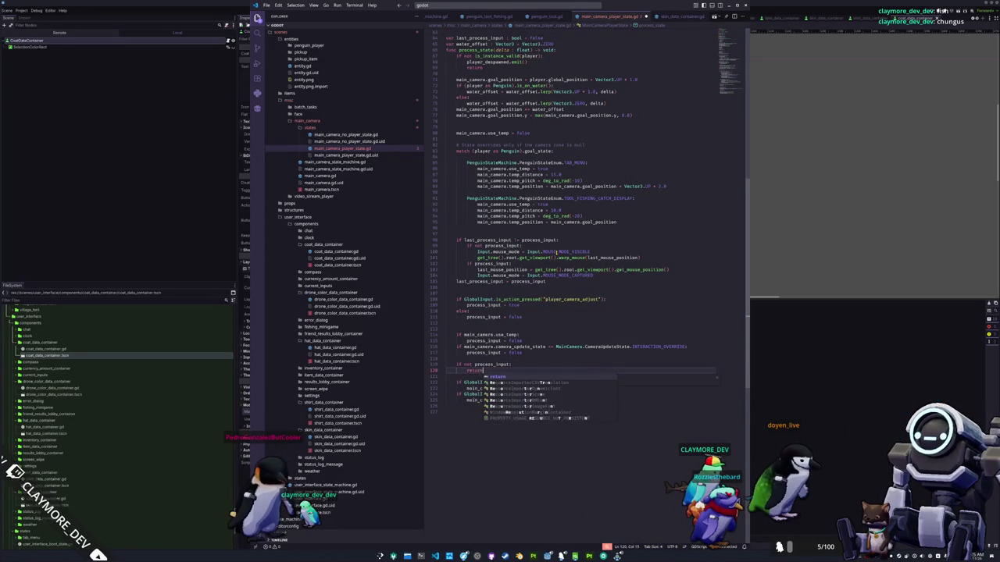
{"action": "key", "text": "Return"}
{"action": "key", "text": "Return"}
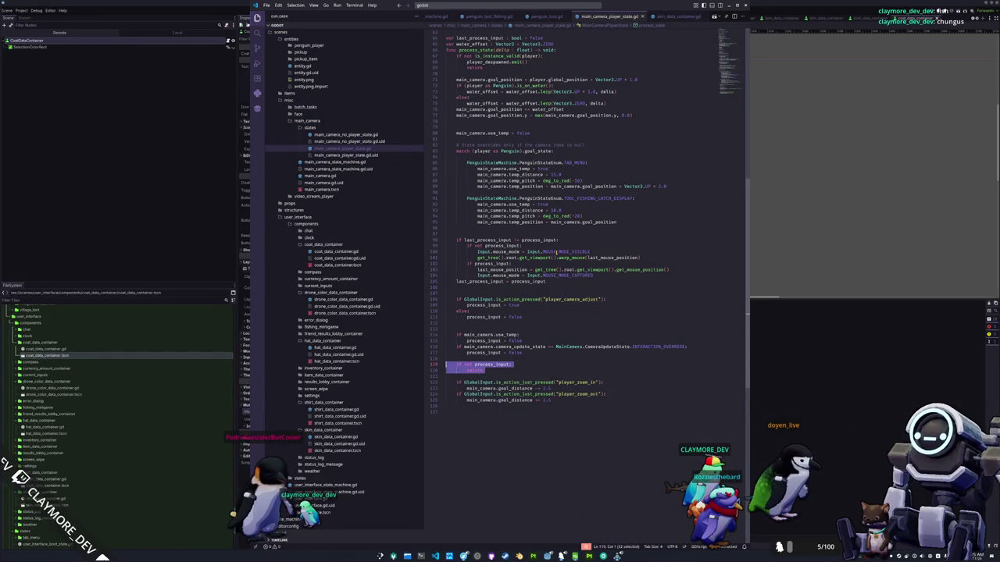
{"action": "key", "text": "F5"}
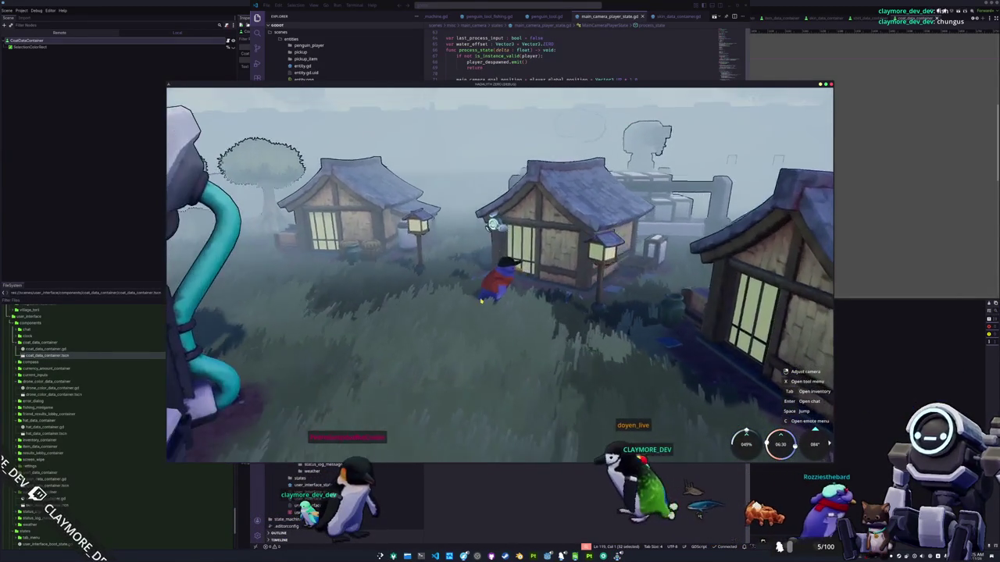
Step: Switch between the running game and main_camera_player_state.gd, placing the caret on lines 119 and 118
{"action": "key", "text": "alt+Tab"}
{"action": "left_click", "coordinate": [502, 364]}
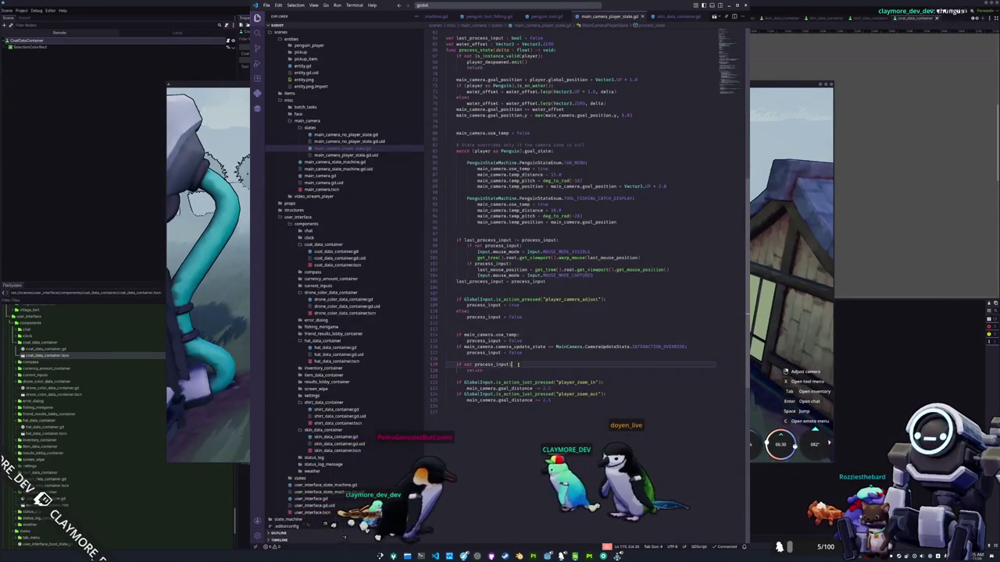
{"action": "left_click", "coordinate": [526, 358]}
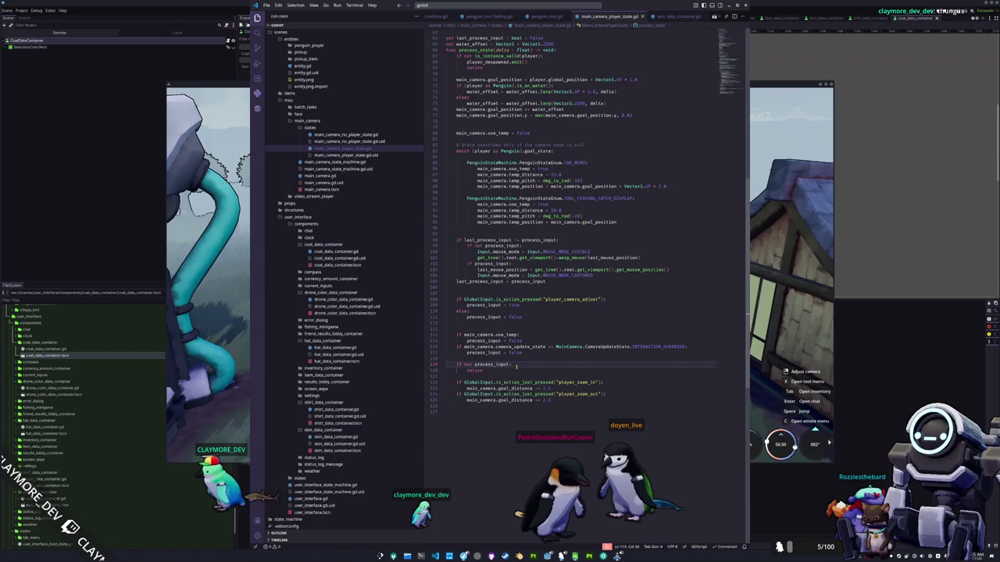
{"action": "key", "text": "alt+Tab"}
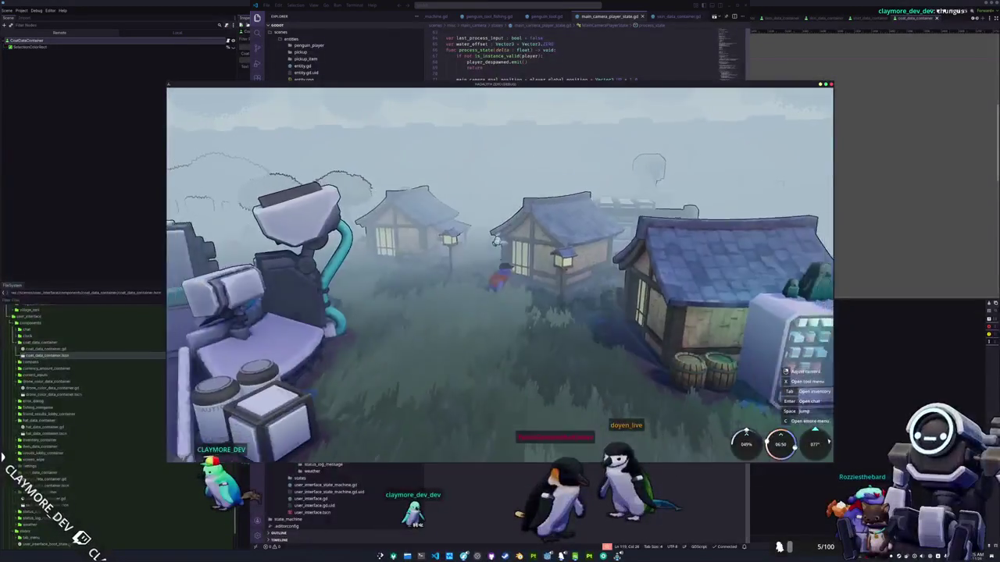
{"action": "key", "text": "alt+Tab"}
{"action": "key", "text": "alt+Tab"}
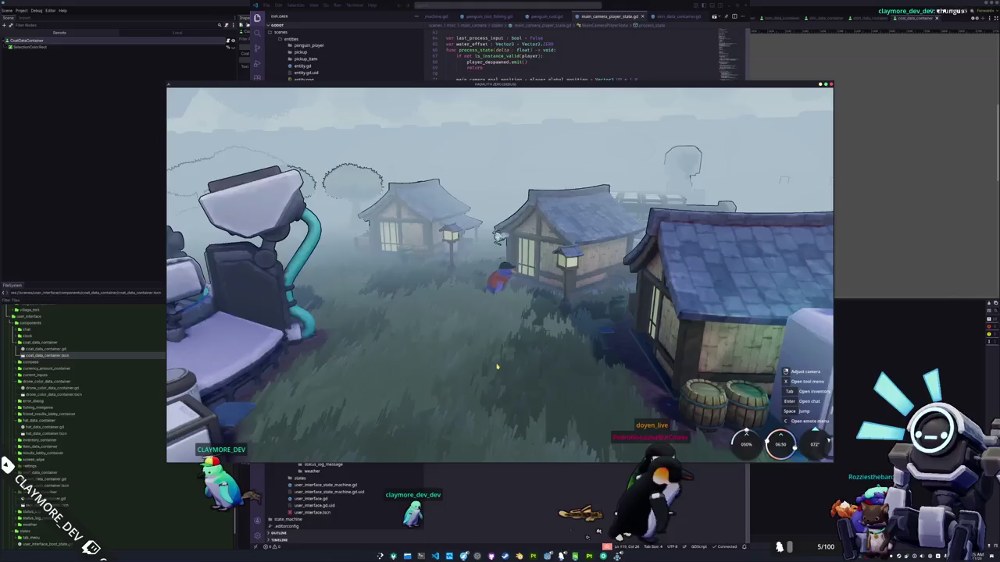
{"action": "key", "text": "alt+Tab"}
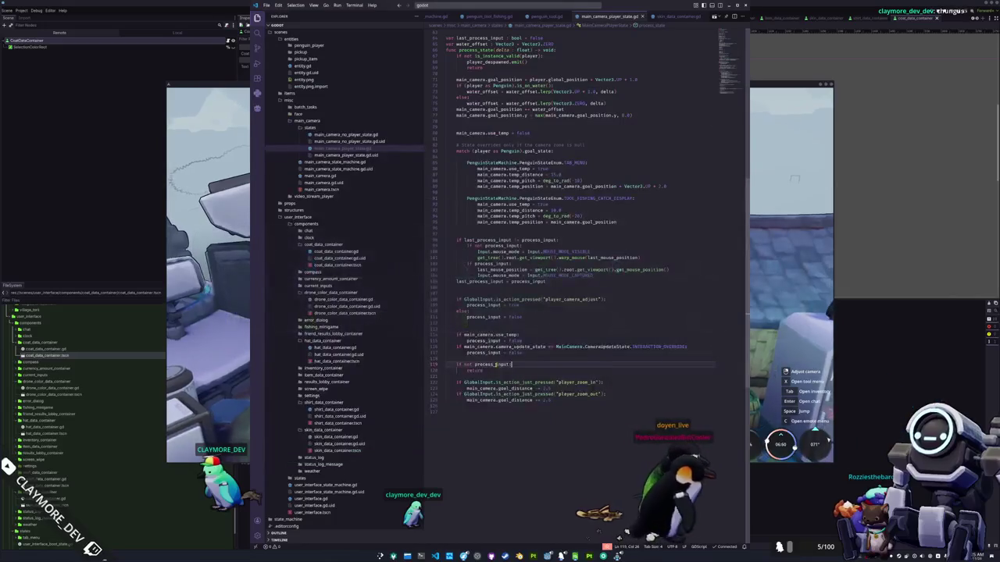
Step: Change the line 119 condition from 'not process_input' to 'main_camera.use_temp'
{"action": "double_click", "coordinate": [495, 364]}
{"action": "key", "text": "ctrl+Left"}
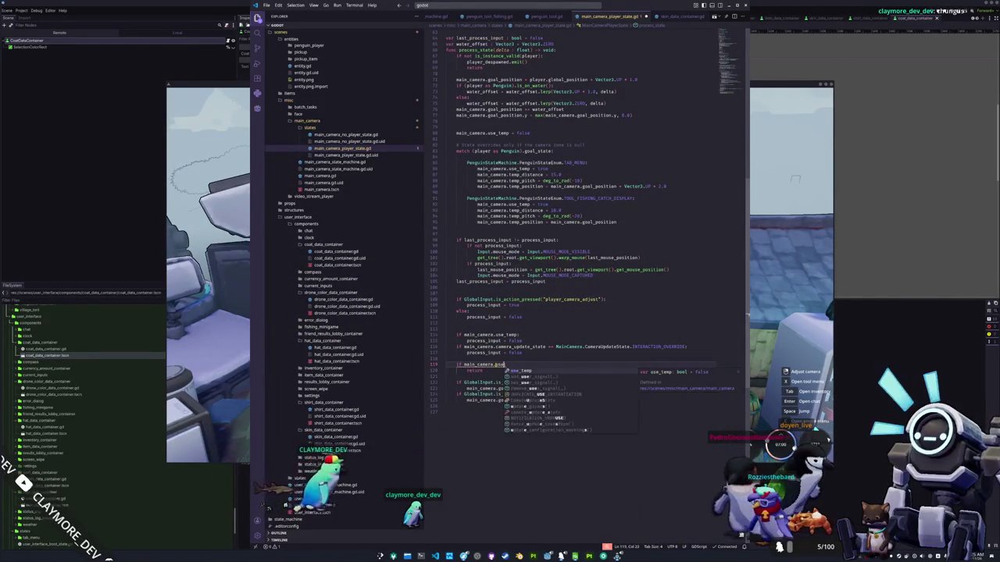
{"action": "key", "text": "Return"}
{"action": "key", "text": "Down"}
{"action": "key", "text": "Down"}
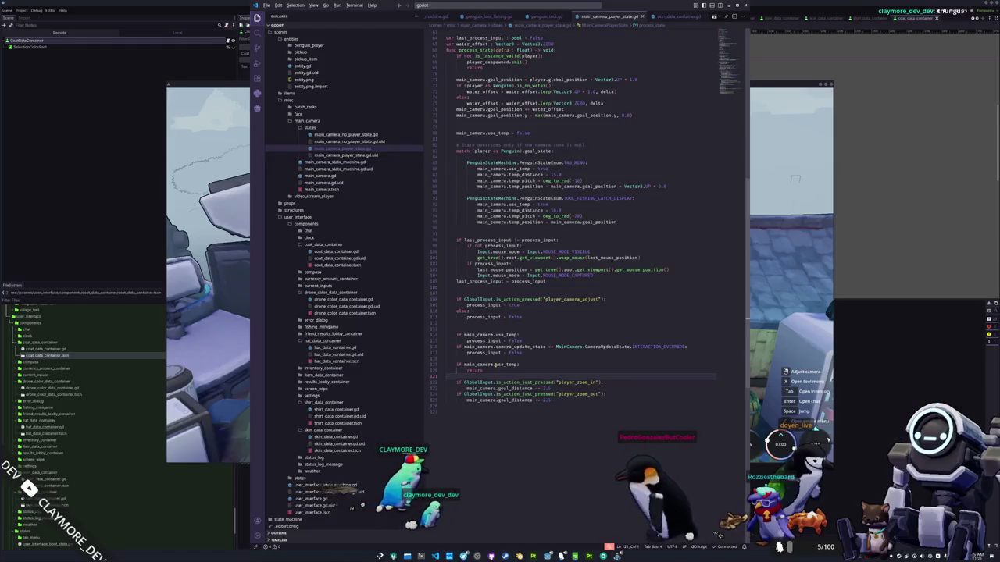
Step: In the running game, toggle the inventory several times to check the camera, then return to VS Code
{"action": "key", "text": "alt+Tab"}
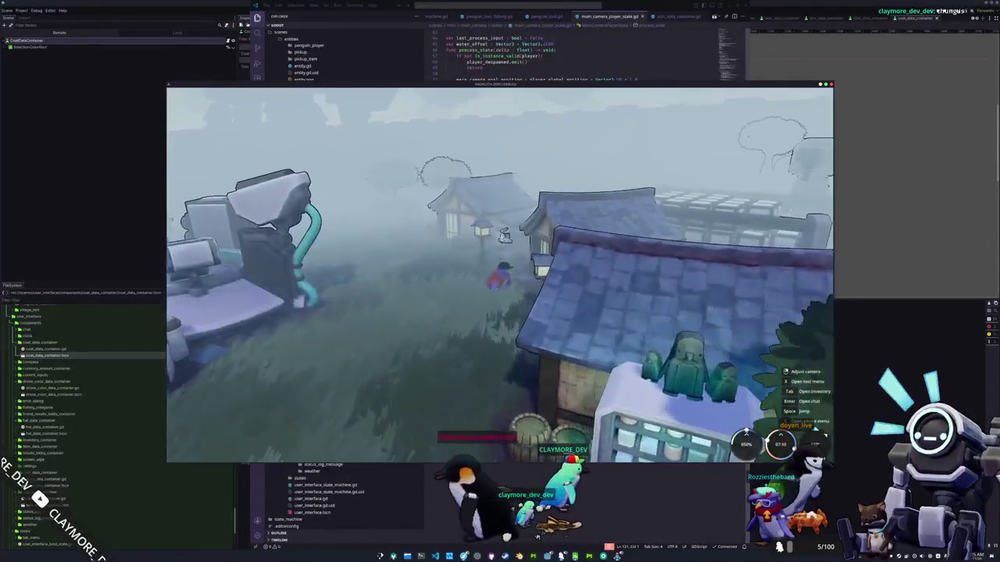
{"action": "key", "text": "Tab"}
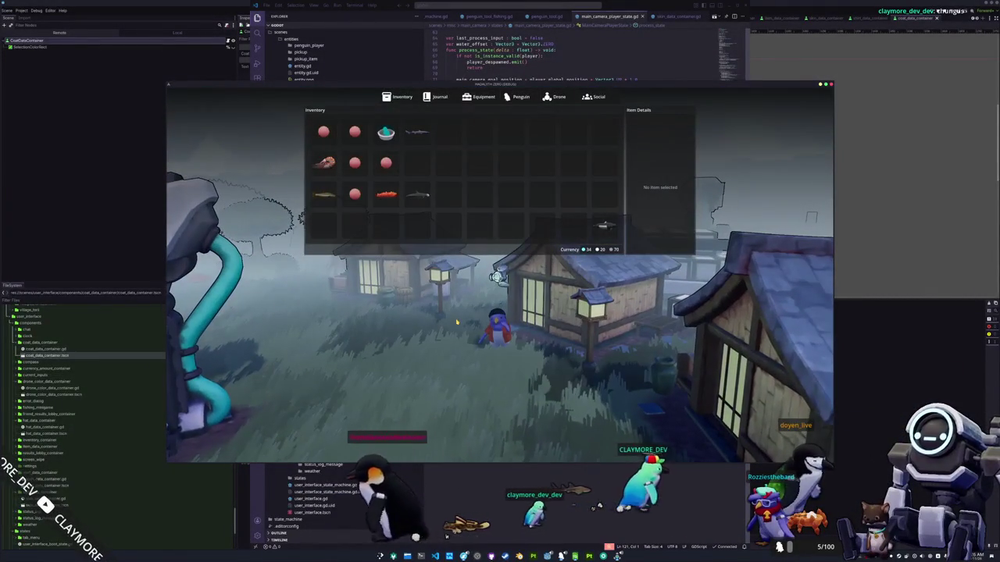
{"action": "key", "text": "Tab"}
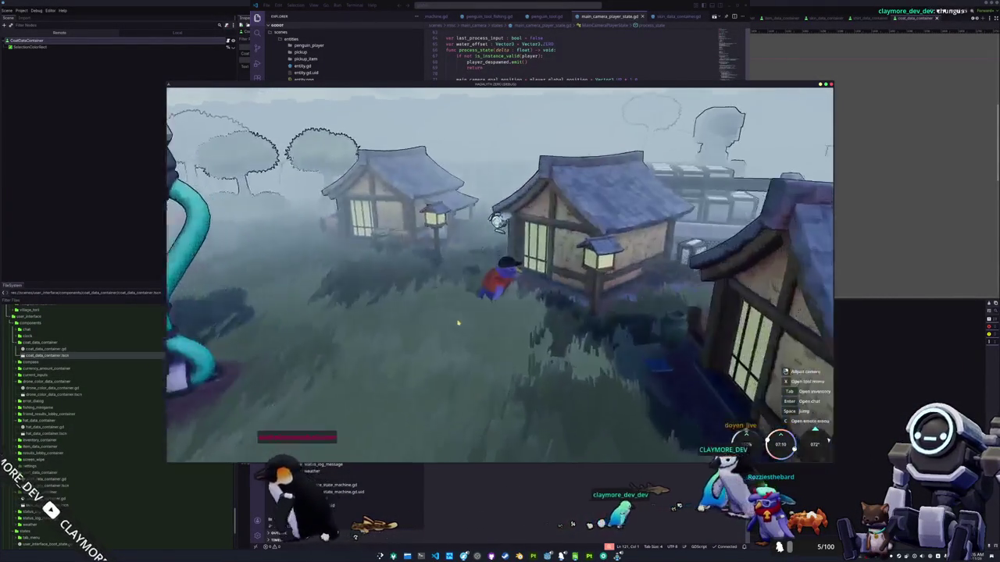
{"action": "key", "text": "Tab"}
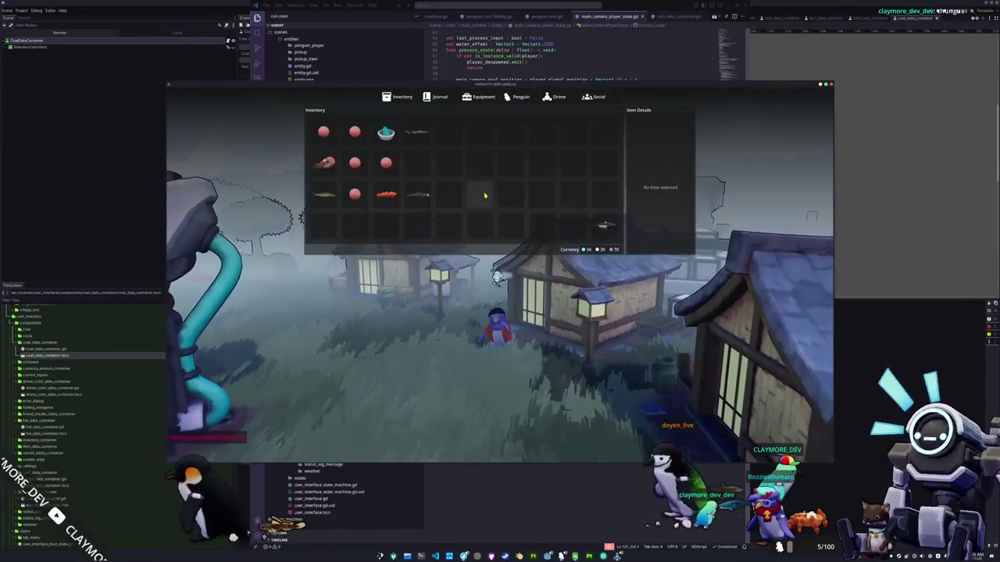
{"action": "key", "text": "Tab"}
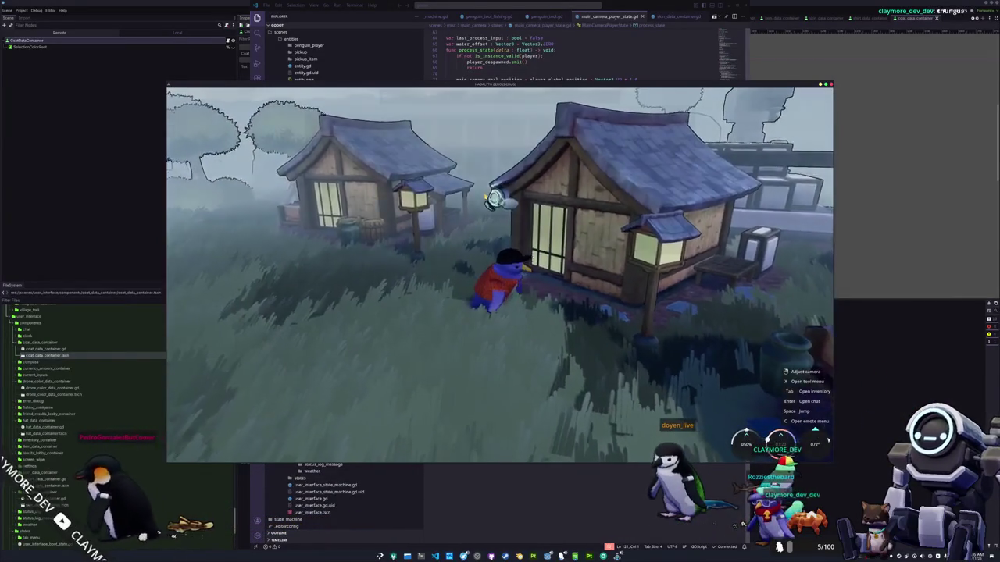
{"action": "key", "text": "Tab"}
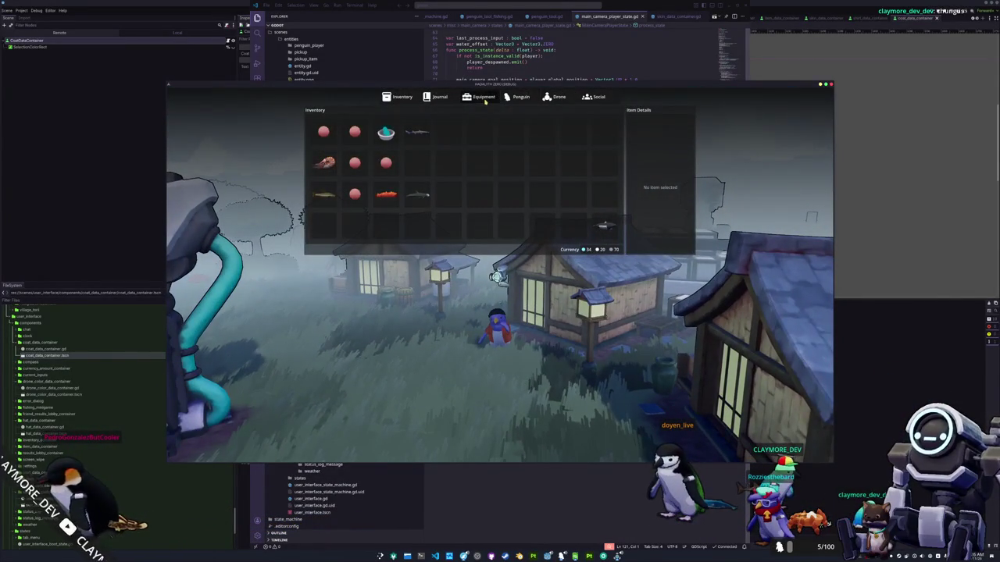
{"action": "key", "text": "Tab"}
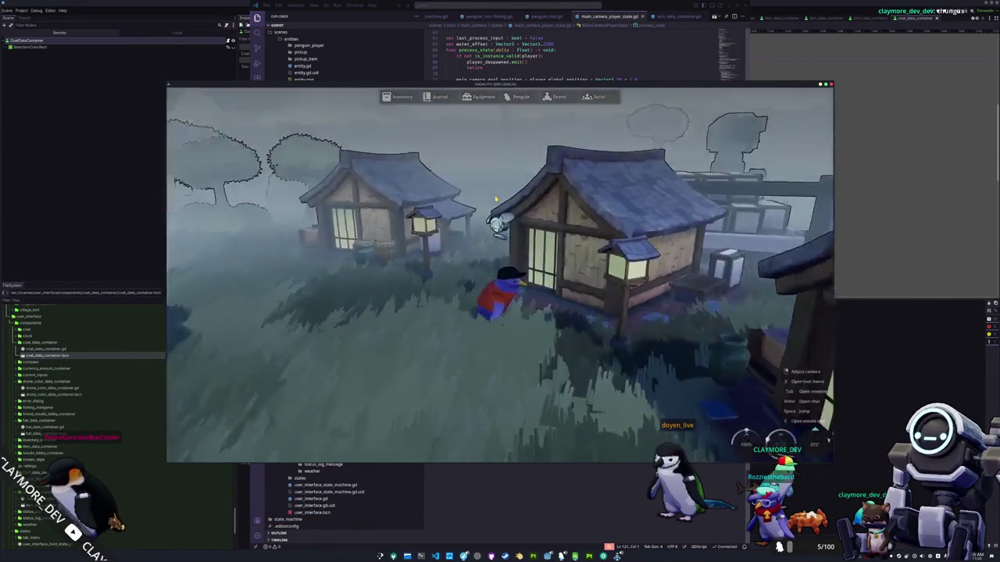
{"action": "key", "text": "alt+Tab"}
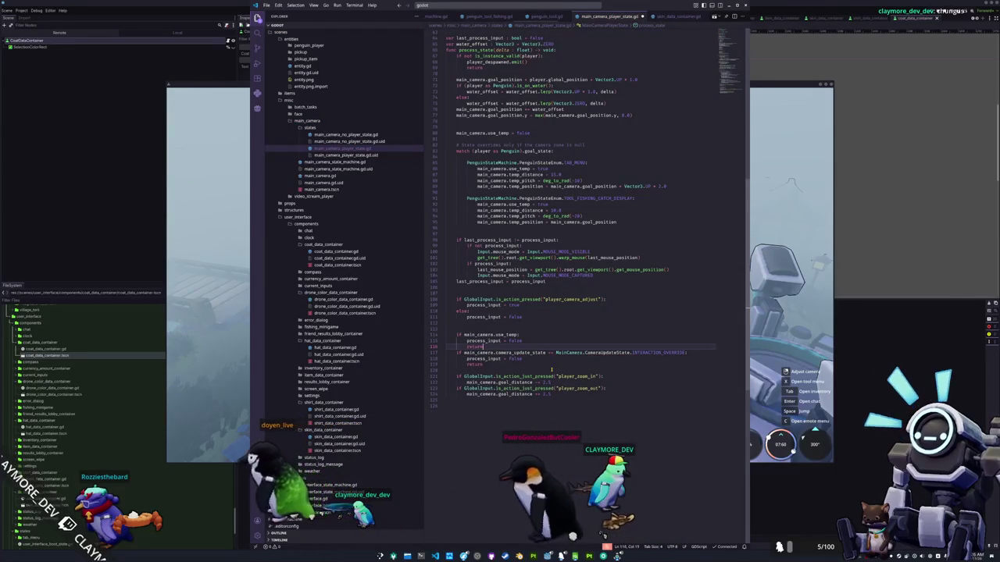
Step: Open and close the vendor shop and inventory, then walk the penguin to the sea cliff
{"action": "key", "text": "alt+Tab"}
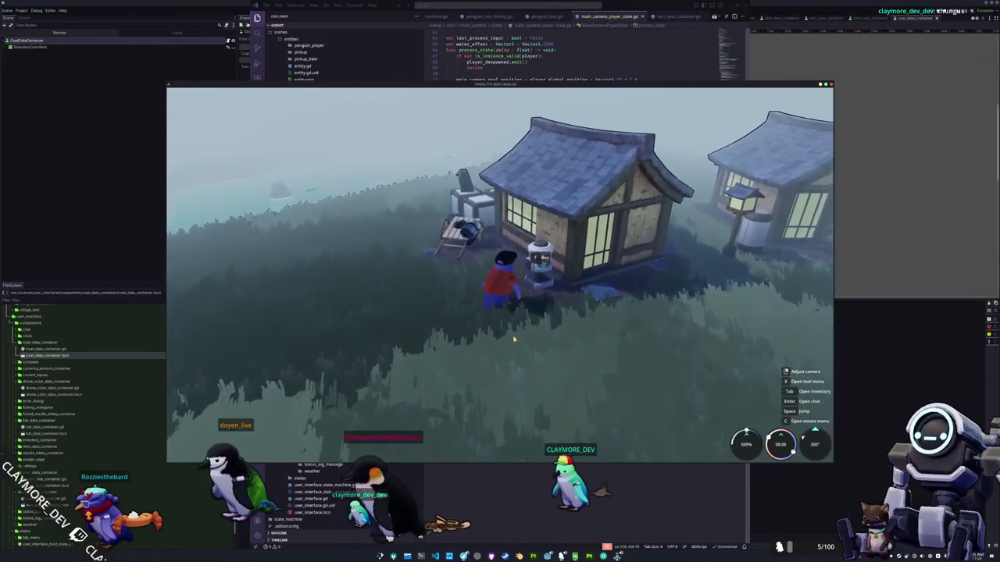
{"action": "key", "text": "e"}
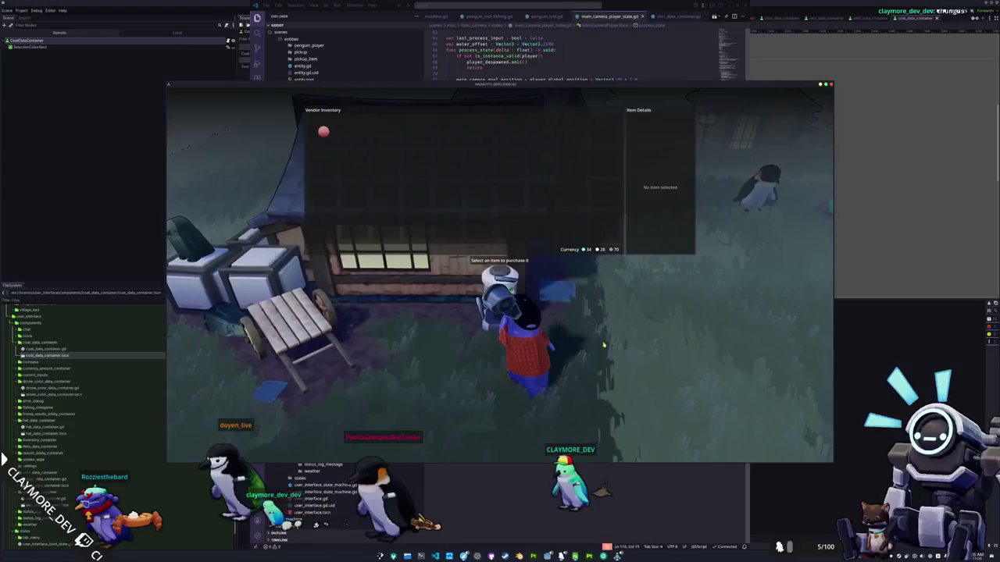
{"action": "key", "text": "Escape"}
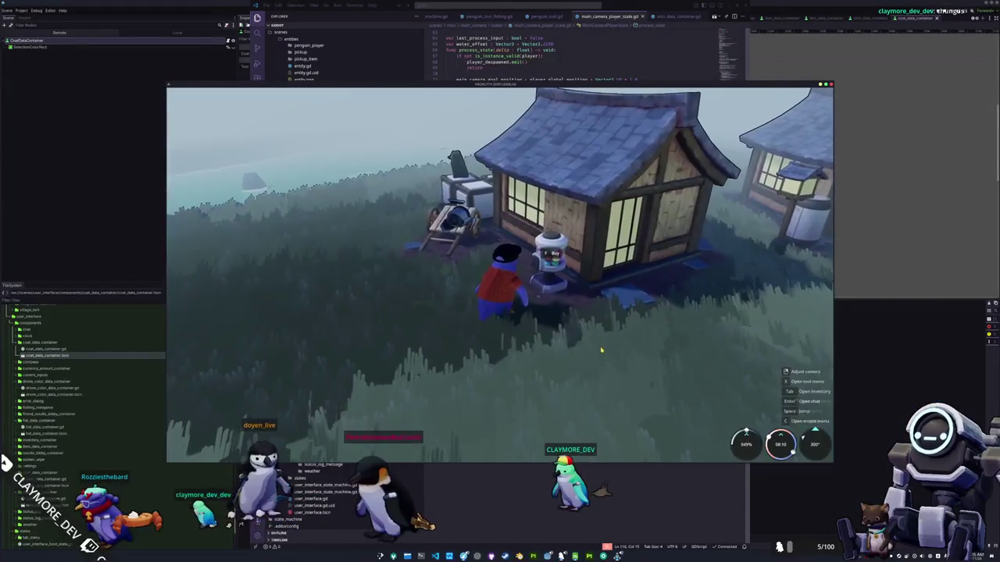
{"action": "key", "text": "a"}
{"action": "key", "text": "Tab"}
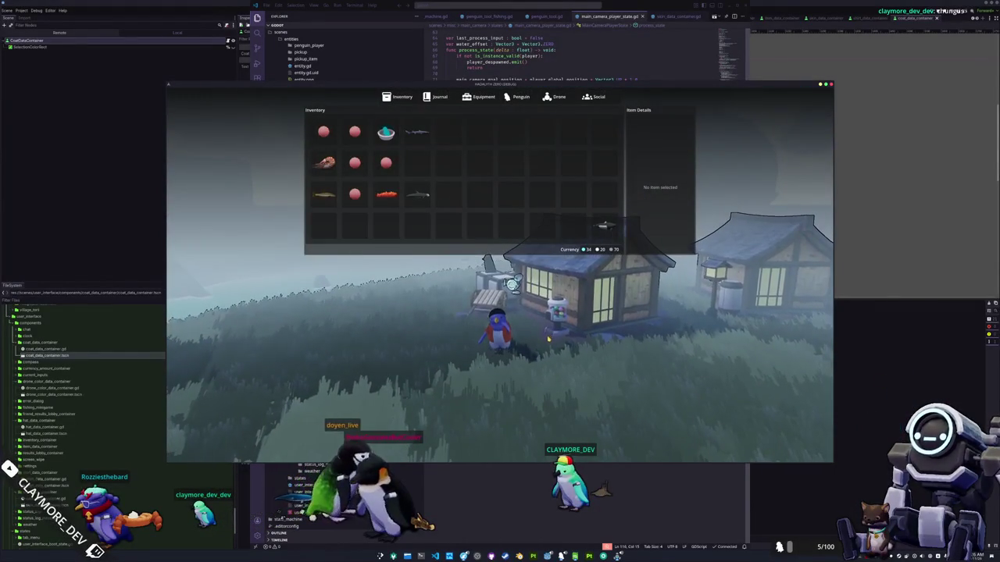
{"action": "key", "text": "Tab"}
{"action": "key", "text": "a"}
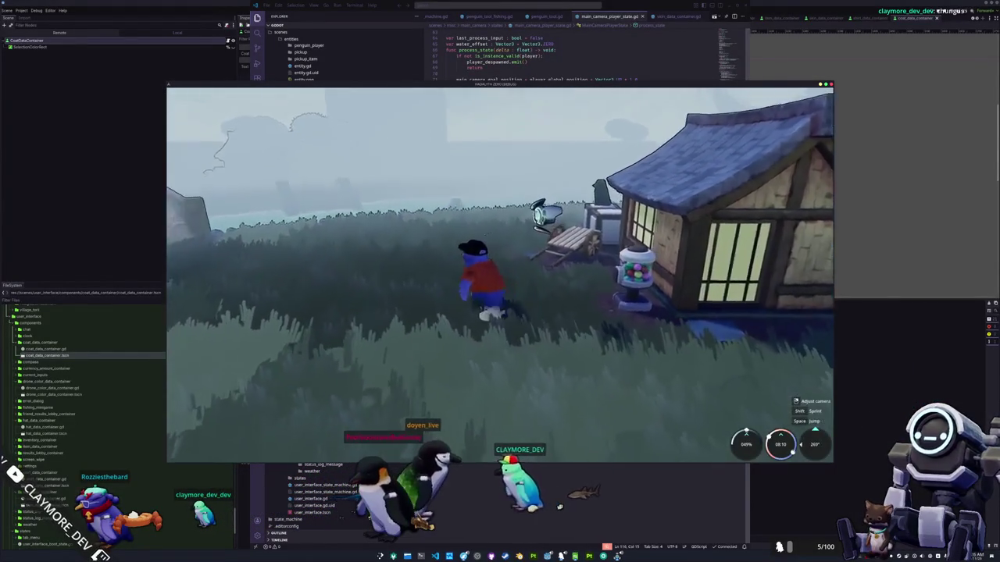
{"action": "key", "text": "w"}
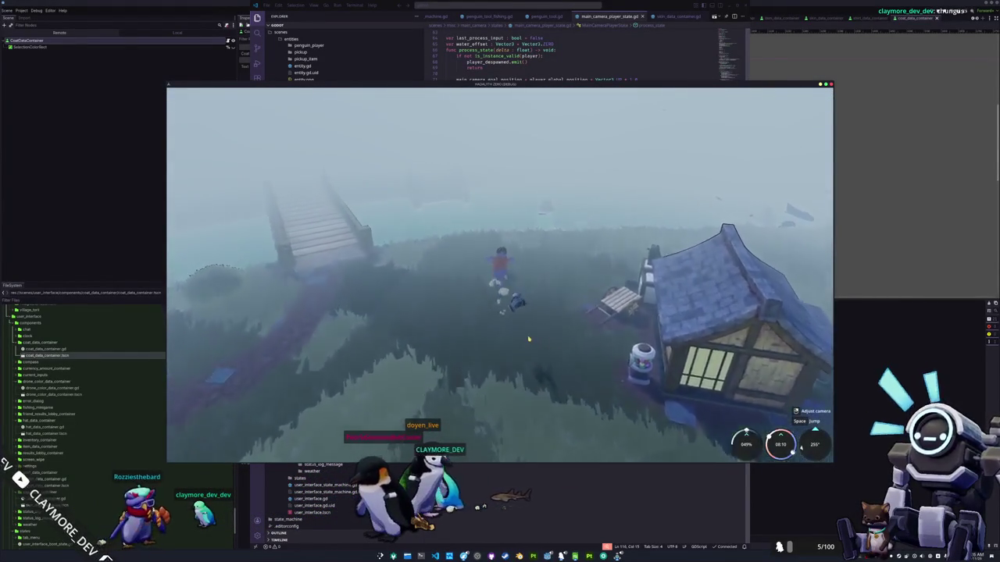
{"action": "key", "text": "w"}
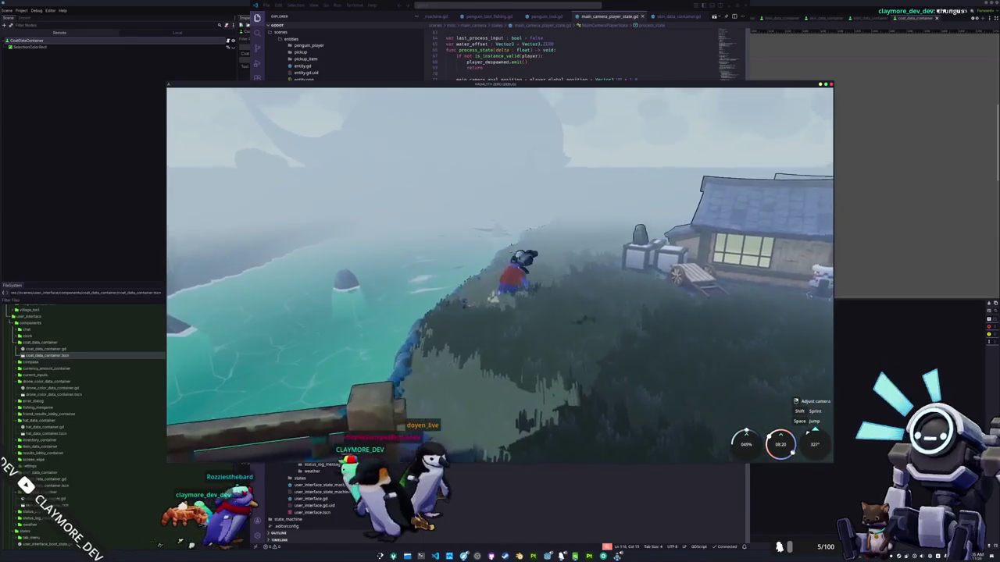
{"action": "key", "text": "w"}
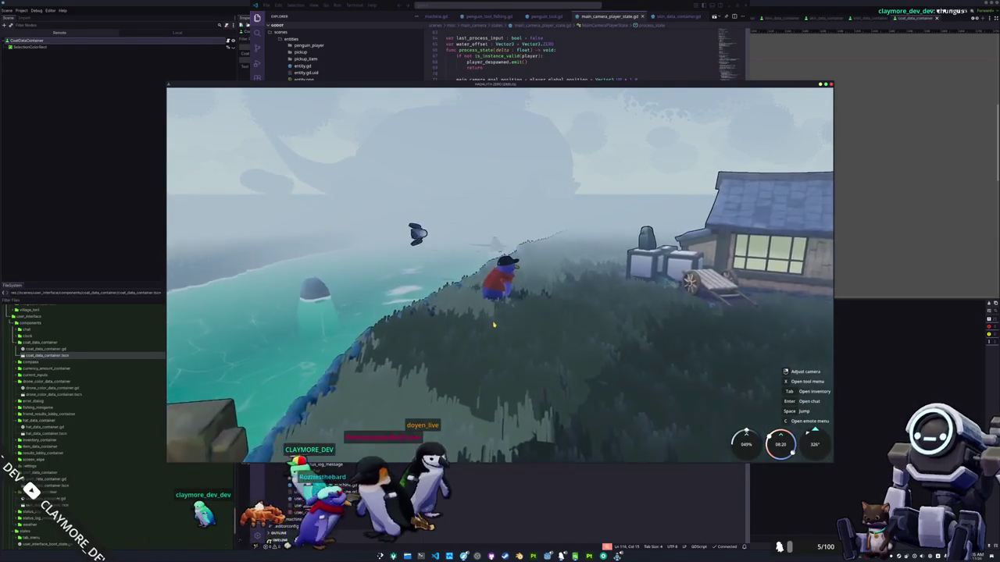
Step: Equip the fishing rod, cast a line into the sea, and stop the debug run
{"action": "key", "text": "1"}
{"action": "left_click", "coordinate": [556, 288]}
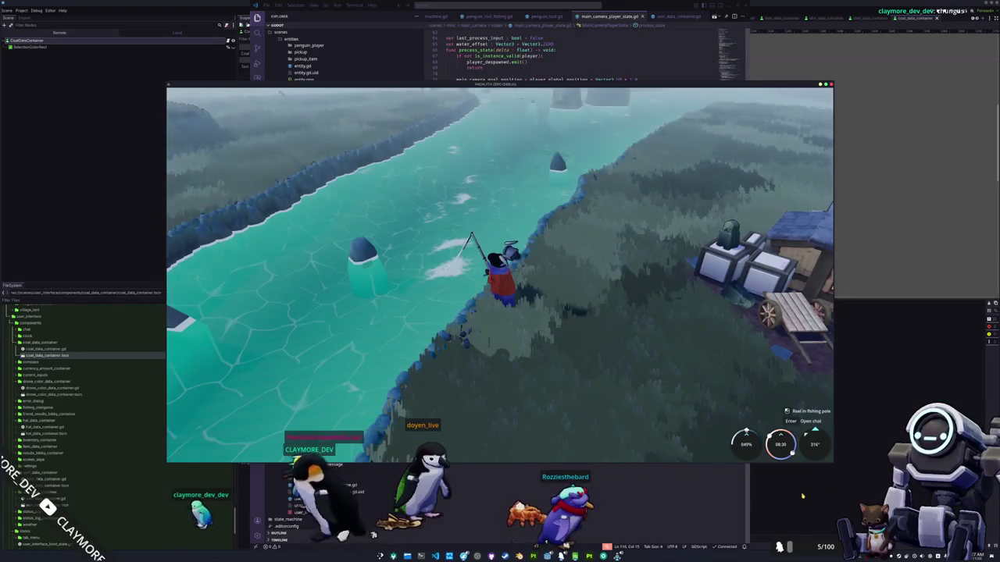
{"action": "key", "text": "F8"}
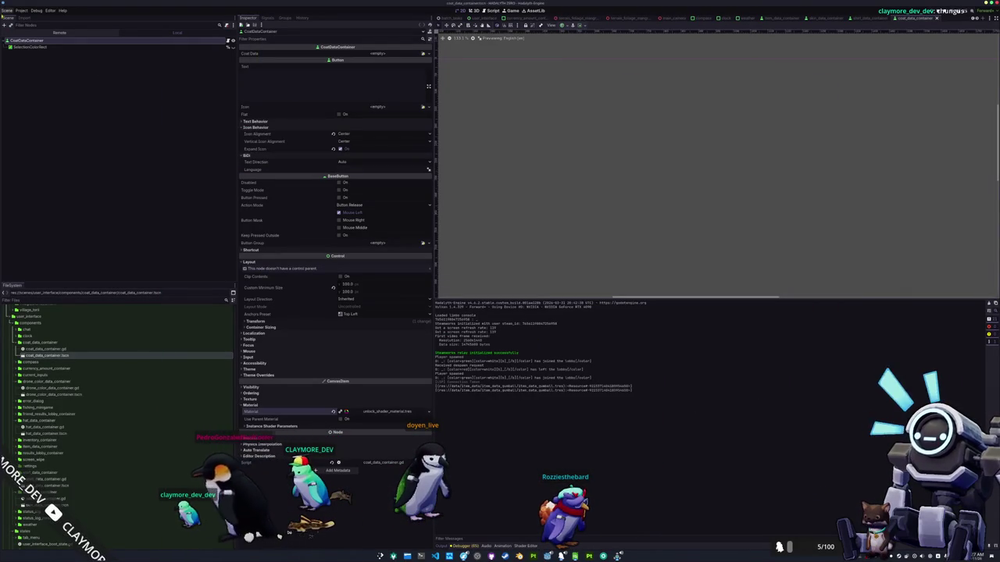
Step: Export all presets, including Windows Desktop, as a Release build, then bring Konsole forward
{"action": "left_click", "coordinate": [22, 11]}
{"action": "left_click", "coordinate": [37, 41]}
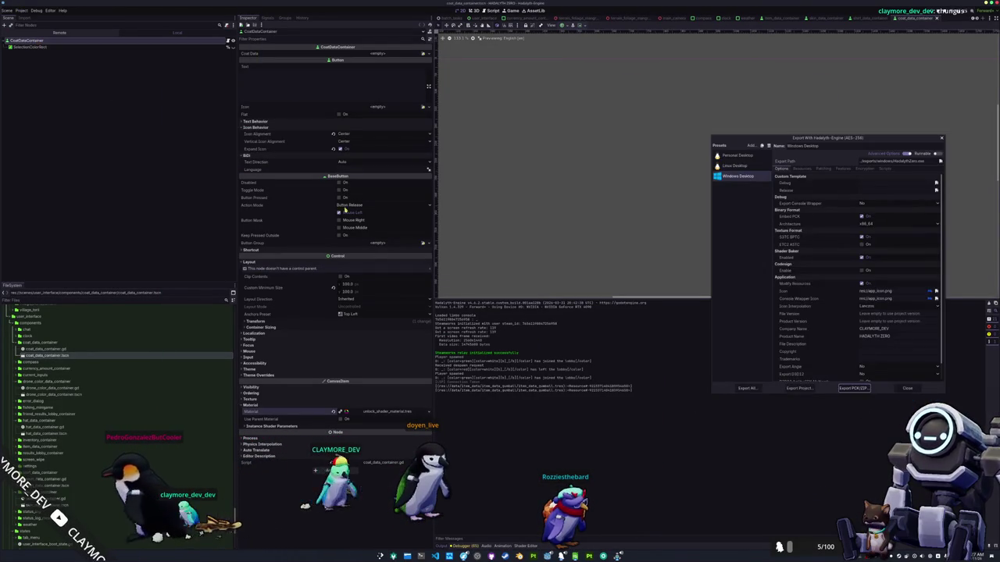
{"action": "left_click", "coordinate": [747, 387]}
{"action": "left_click", "coordinate": [528, 284]}
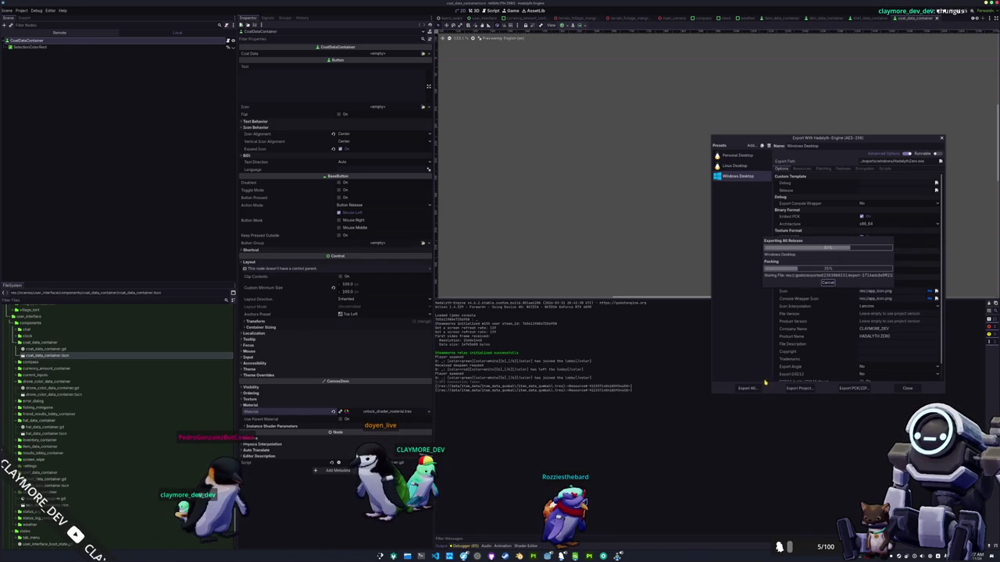
{"action": "left_click", "coordinate": [905, 388]}
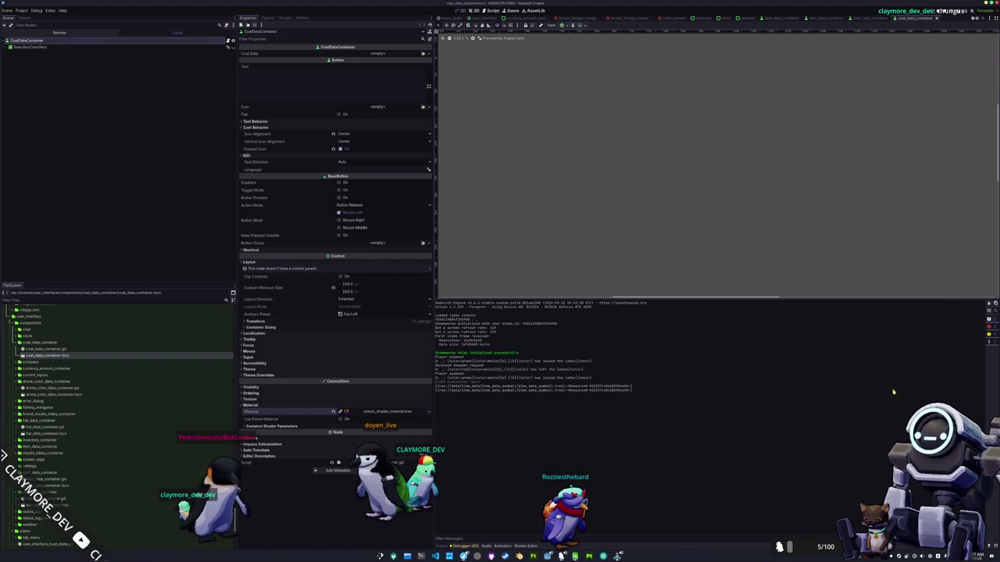
{"action": "left_click", "coordinate": [425, 557]}
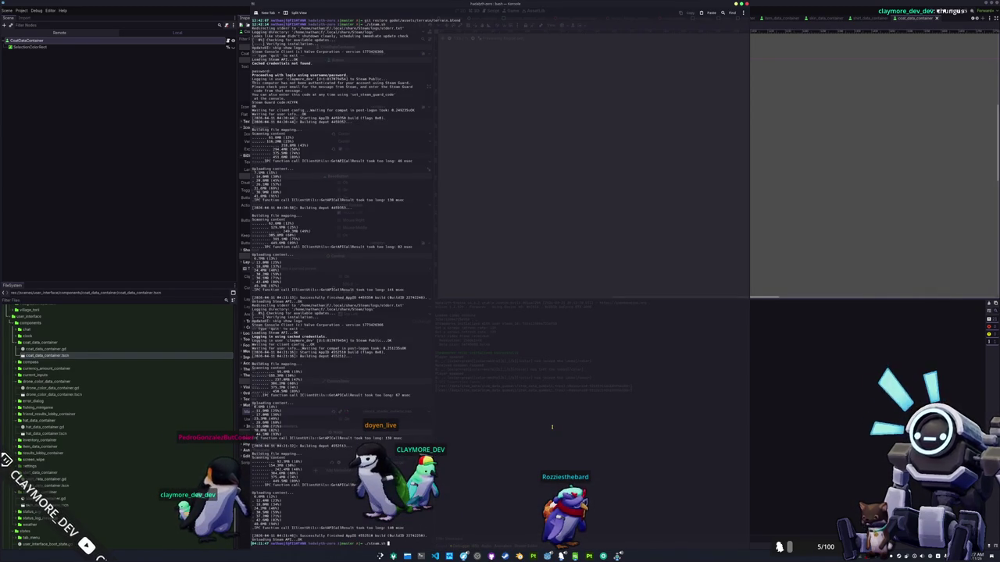
Step: Run the Steam upload script with the account password and Steam Guard code, then close the leftover game window
{"action": "key", "text": "Return"}
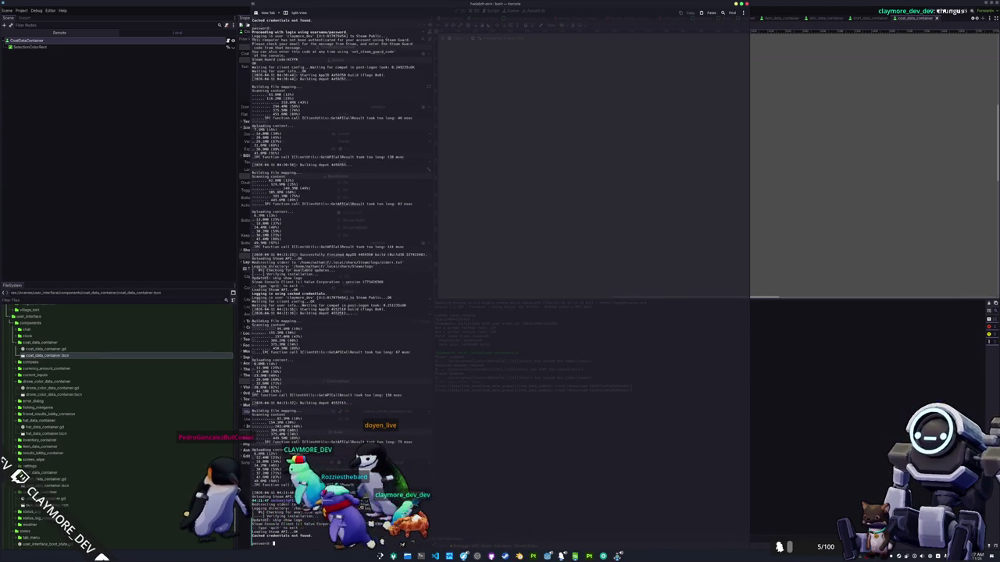
{"action": "key", "text": "Return"}
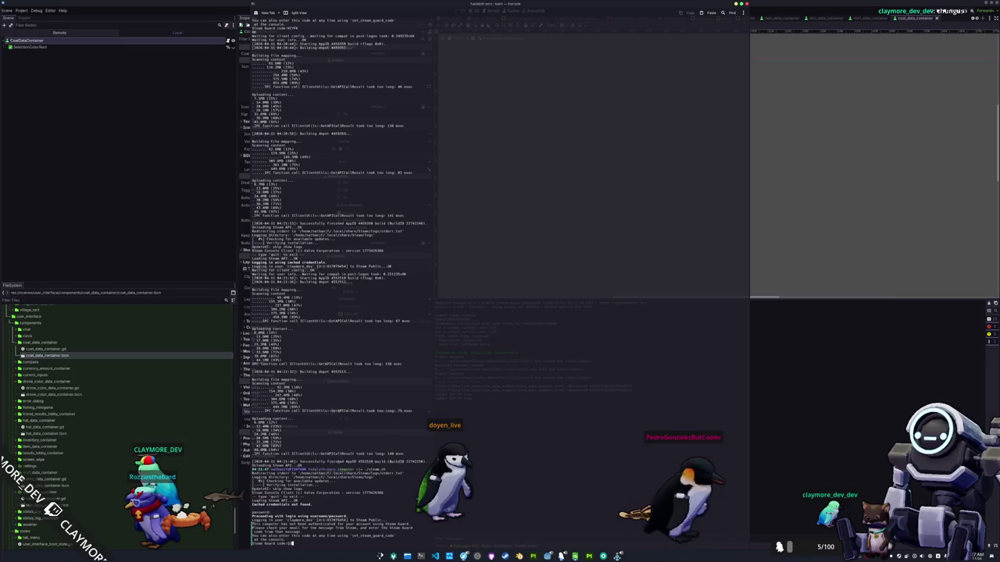
{"action": "key", "text": "Return"}
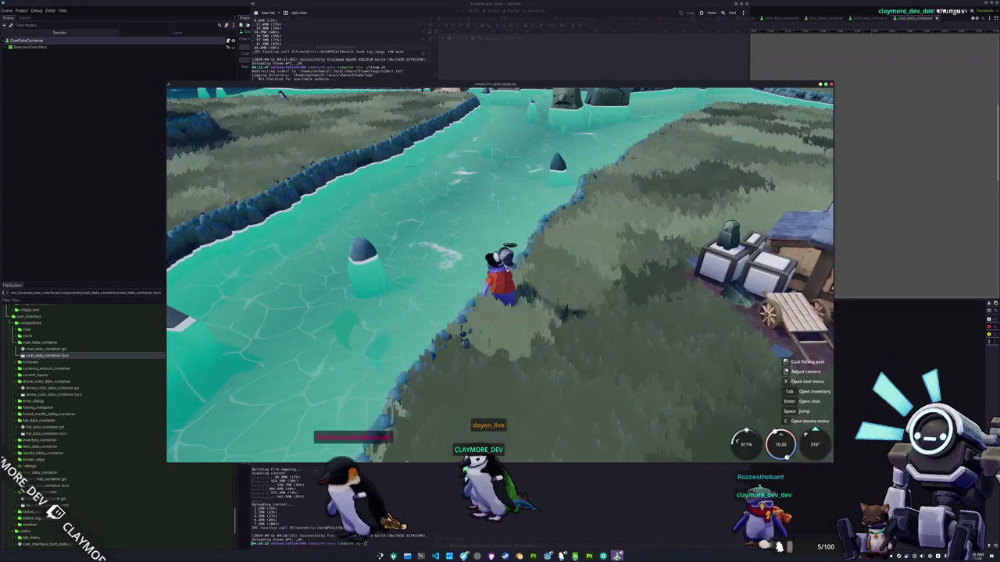
{"action": "left_click", "coordinate": [628, 545]}
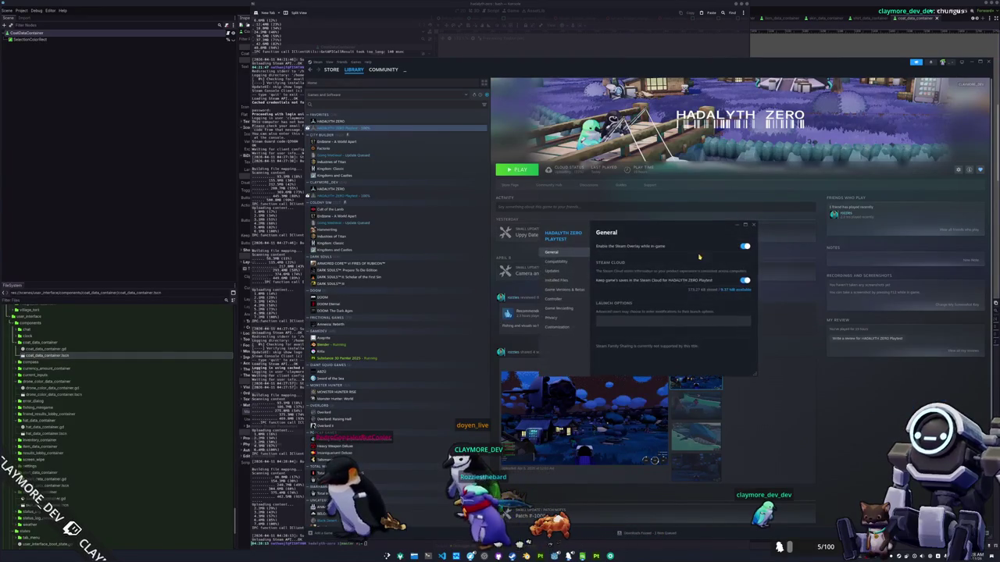
Step: Trigger the playtest update via Properties > Installed Files, then close the properties window
{"action": "left_click", "coordinate": [571, 308]}
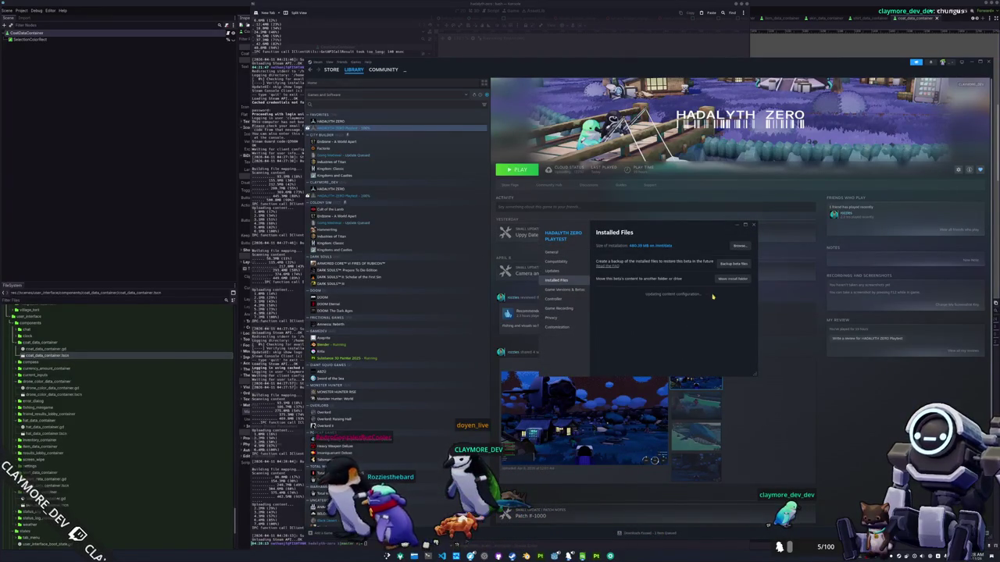
{"action": "left_click", "coordinate": [752, 225]}
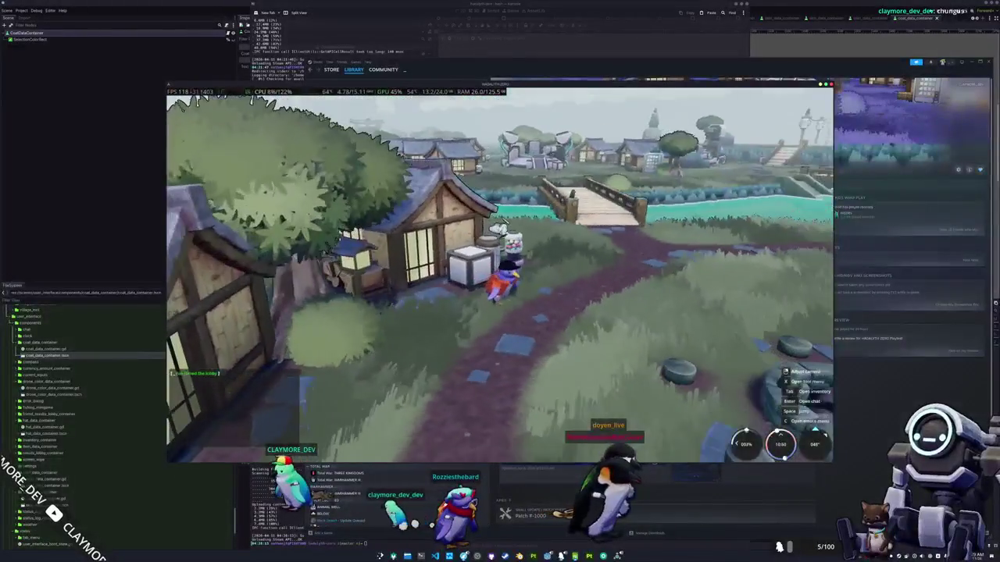
Step: Check that locked items show as silhouettes in the inventory's Penguin cosmetics grid
{"action": "key", "text": "Tab"}
{"action": "left_click", "coordinate": [516, 96]}
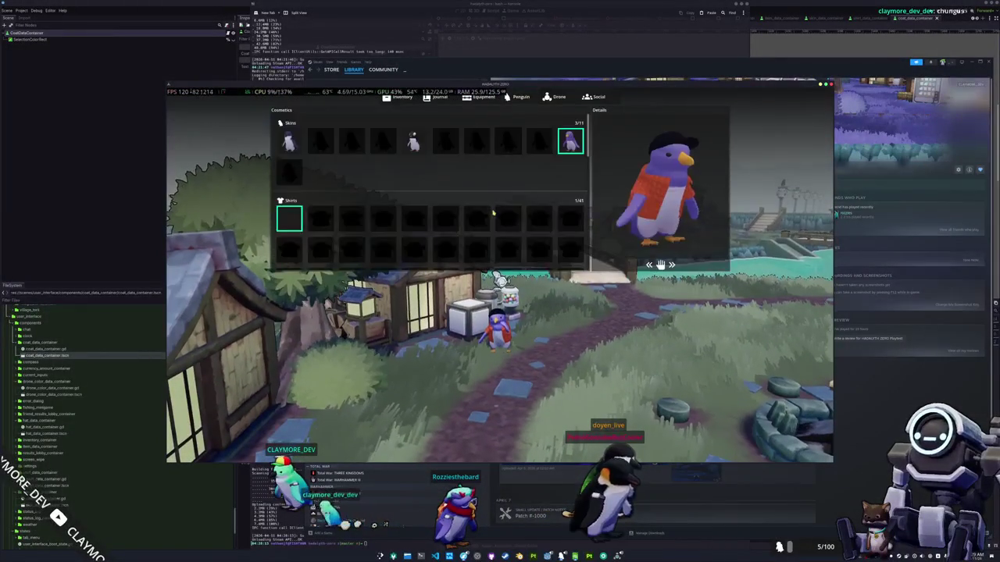
{"action": "scroll", "coordinate": [494, 213], "scroll_direction": "down", "scroll_amount": 3}
{"action": "scroll", "coordinate": [481, 215], "scroll_direction": "up", "scroll_amount": 3}
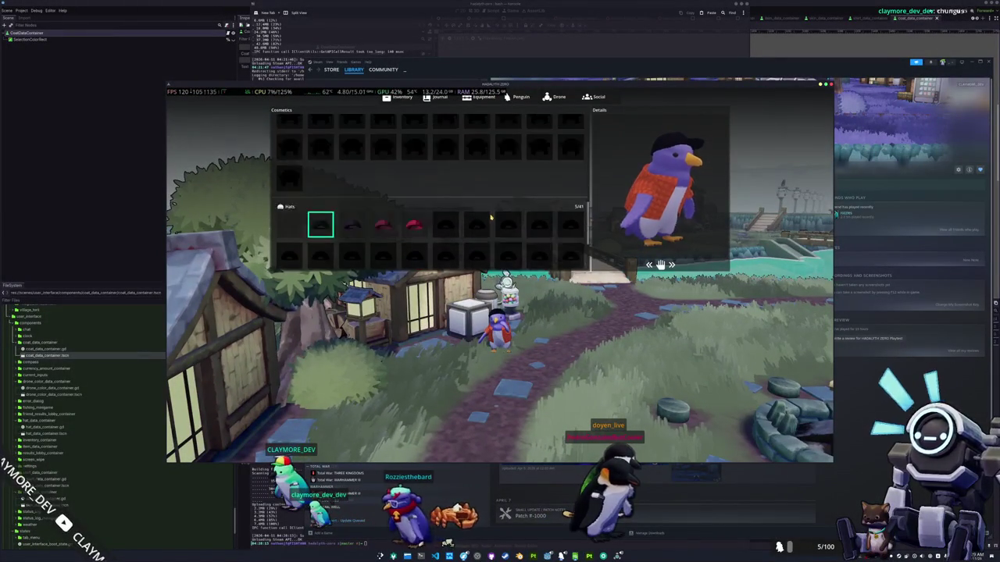
{"action": "key", "text": "Tab"}
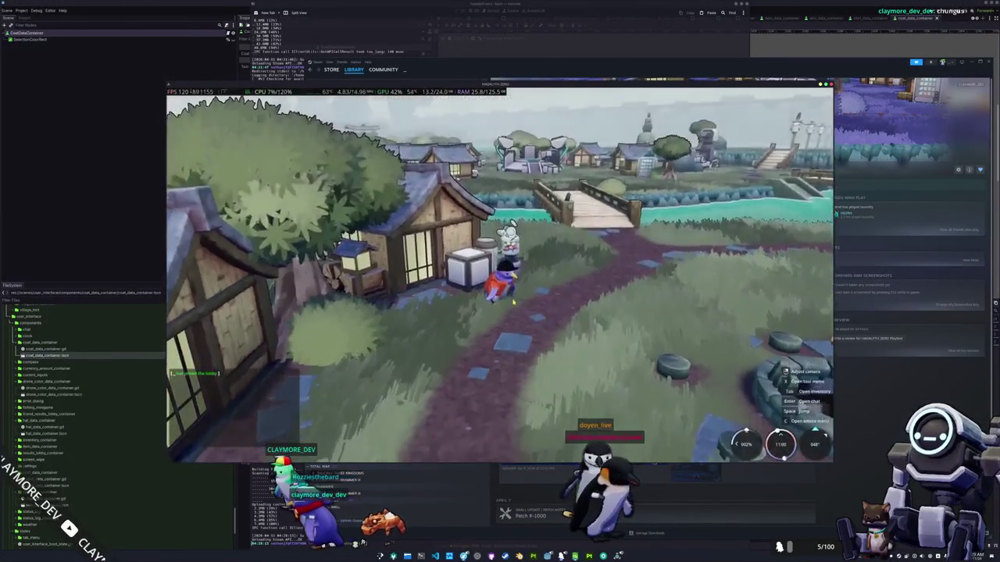
Step: Buy a Gumball from the vendor, walk to the bridge, and quit to desktop
{"action": "key", "text": "Tab"}
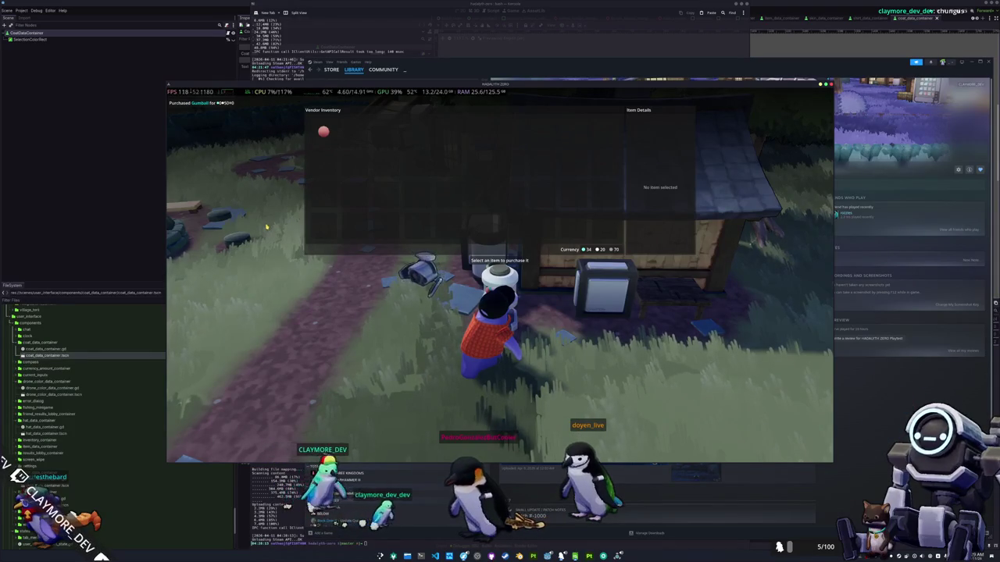
{"action": "key", "text": "Escape"}
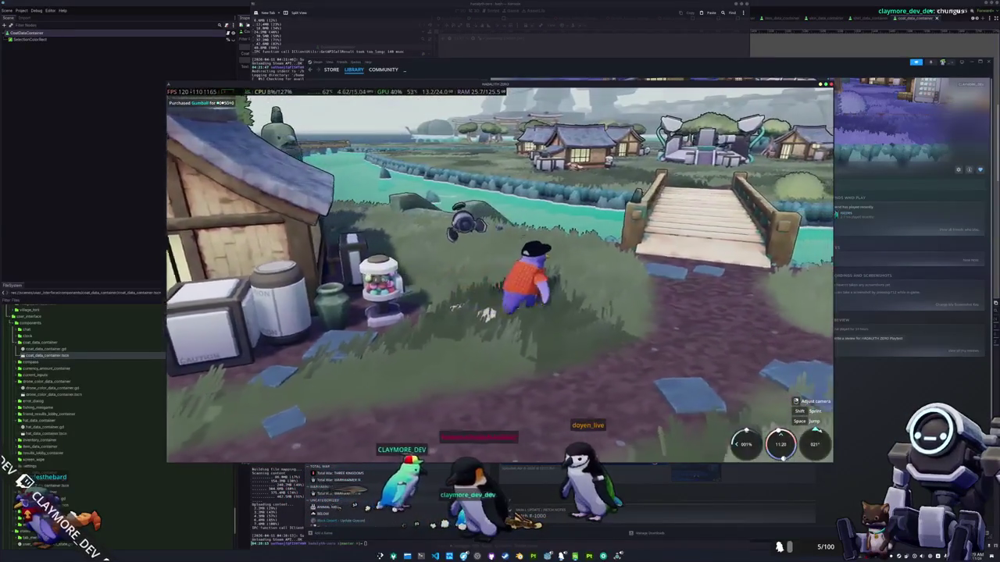
{"action": "key", "text": "w"}
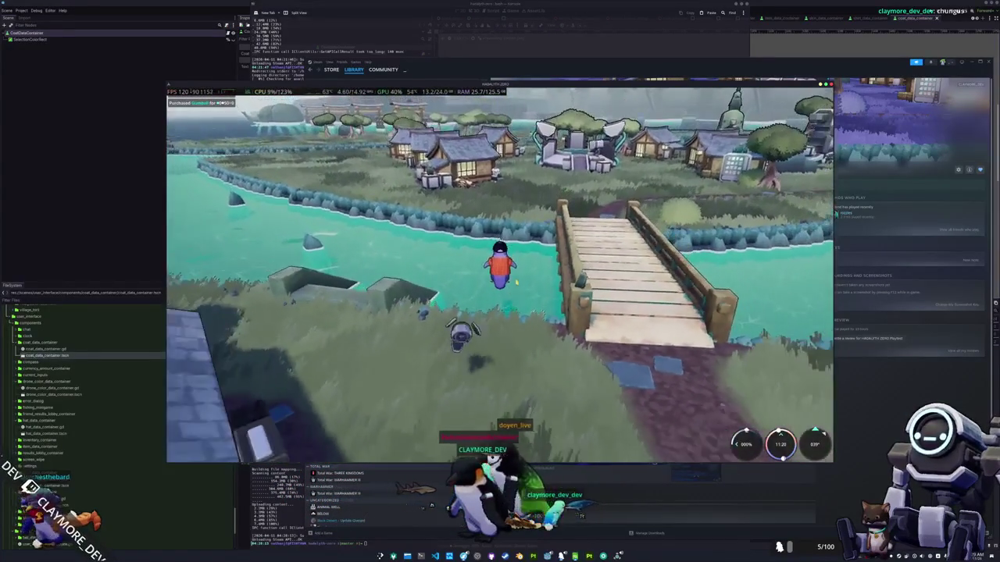
{"action": "key", "text": "w"}
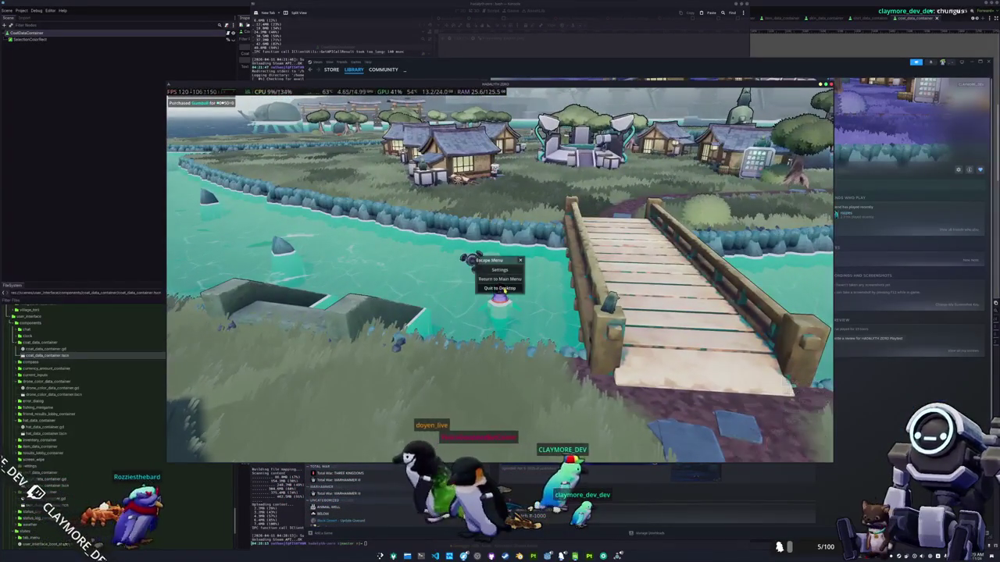
{"action": "left_click", "coordinate": [505, 290]}
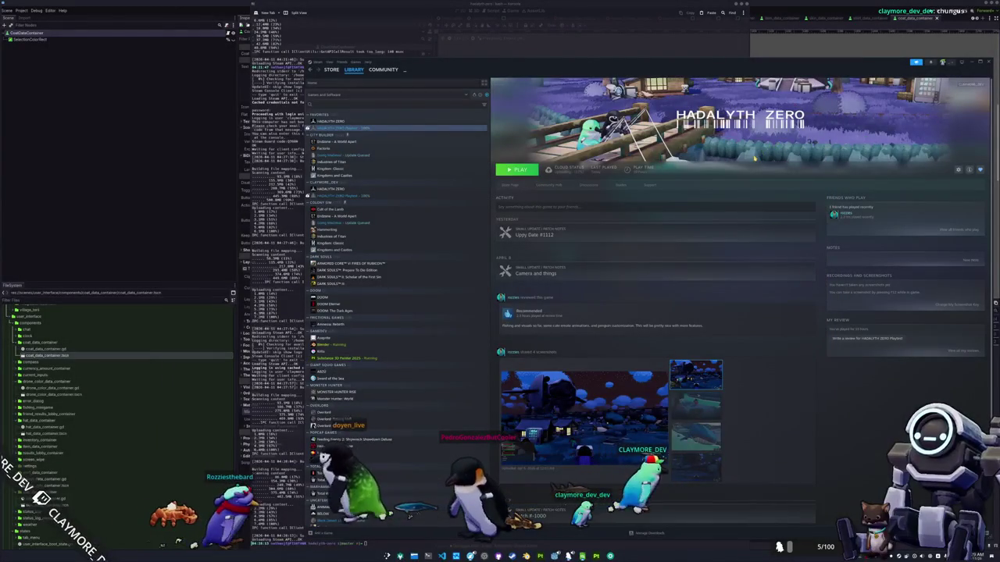
Step: Widen the Raid Channel window, filter to Same Category, and pick a listed game-dev stream
{"action": "key", "text": "alt+Tab"}
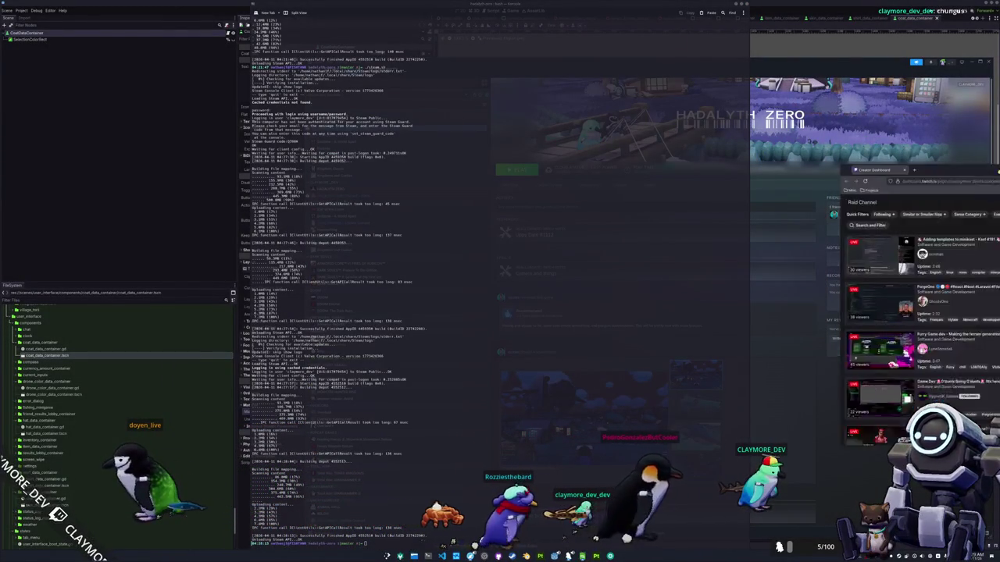
{"action": "left_click_drag", "start_coordinate": [601, 157], "coordinate": [322, 193]}
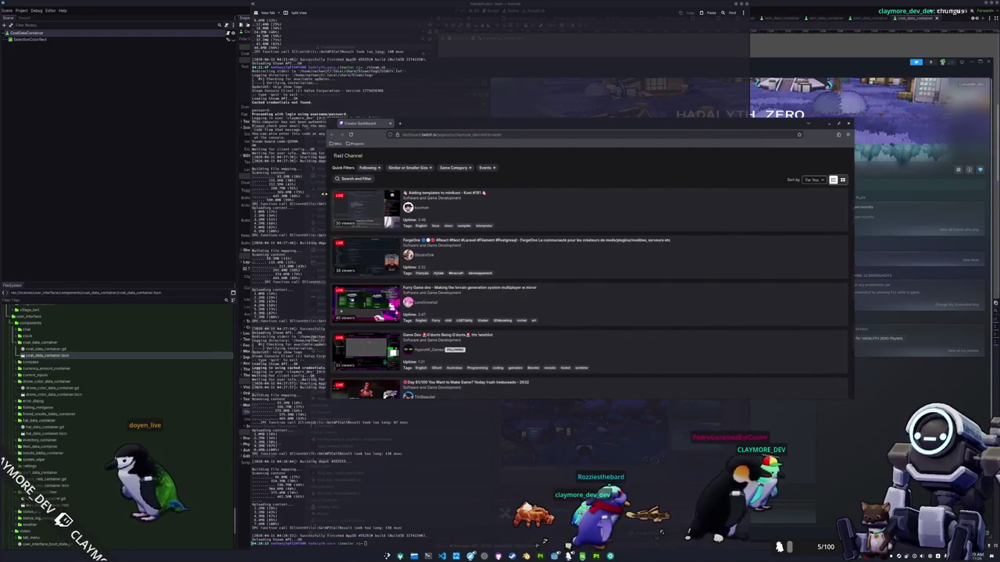
{"action": "left_click", "coordinate": [453, 167]}
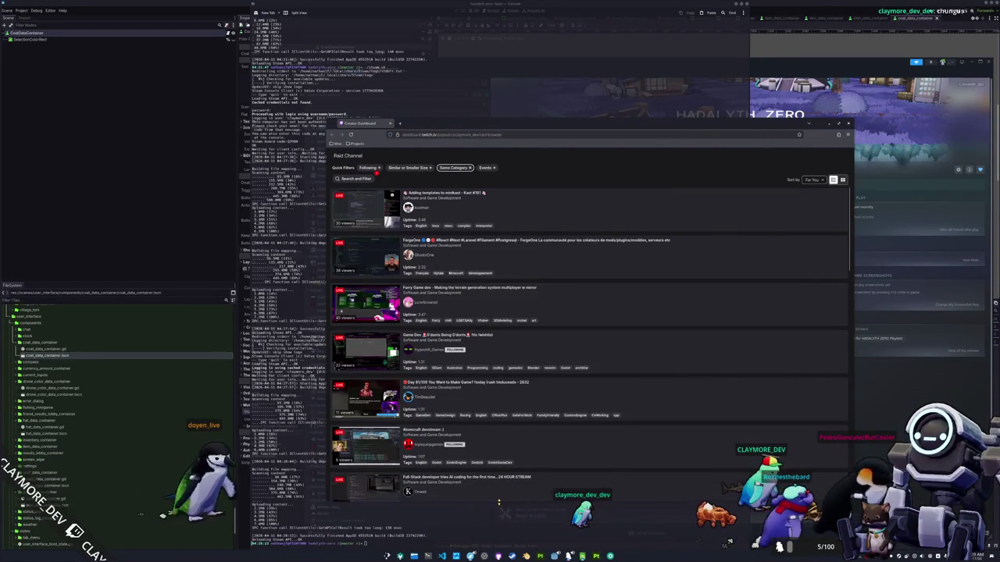
{"action": "scroll", "coordinate": [624, 246], "scroll_direction": "down", "scroll_amount": 1}
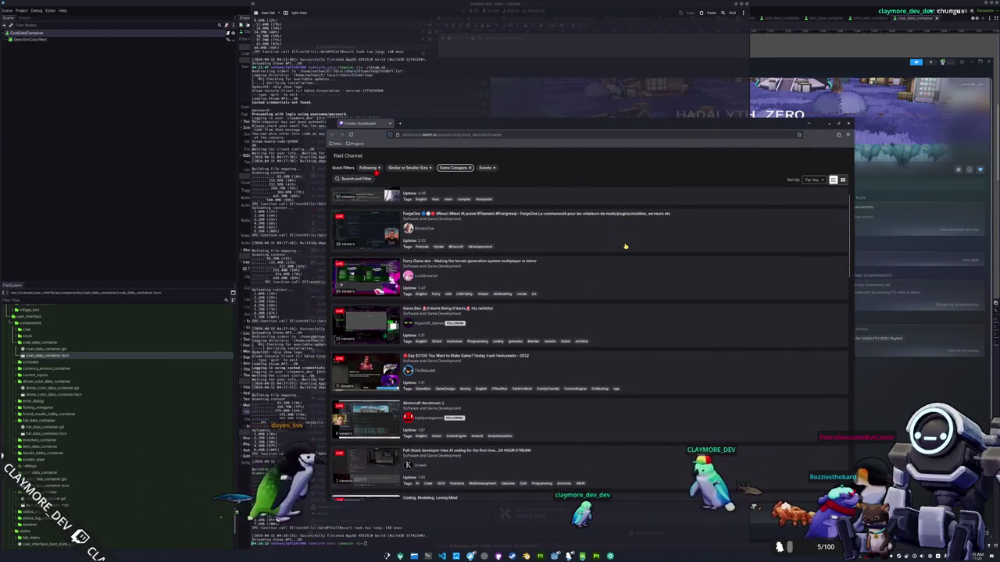
{"action": "scroll", "coordinate": [625, 246], "scroll_direction": "down", "scroll_amount": 1}
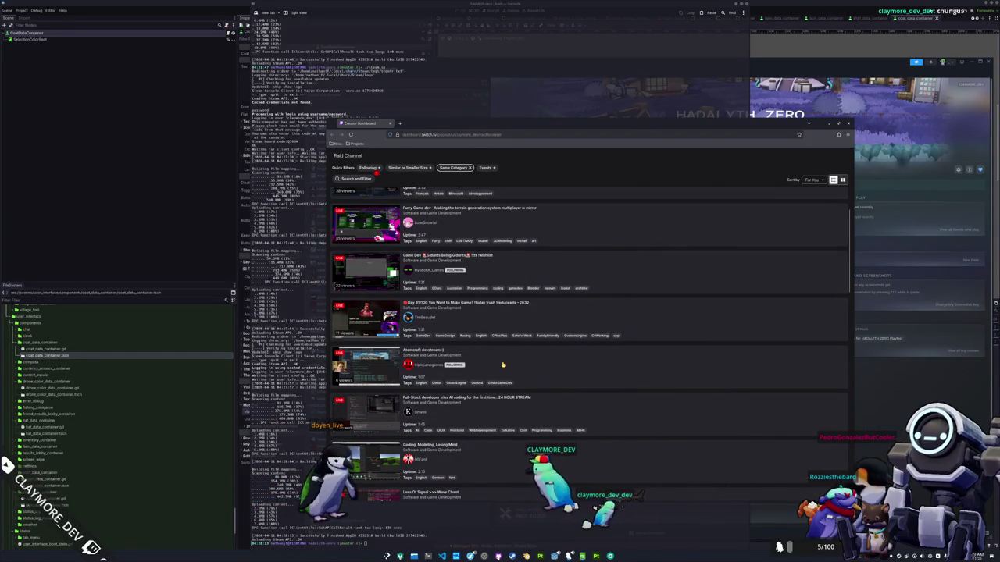
{"action": "left_click", "coordinate": [520, 266]}
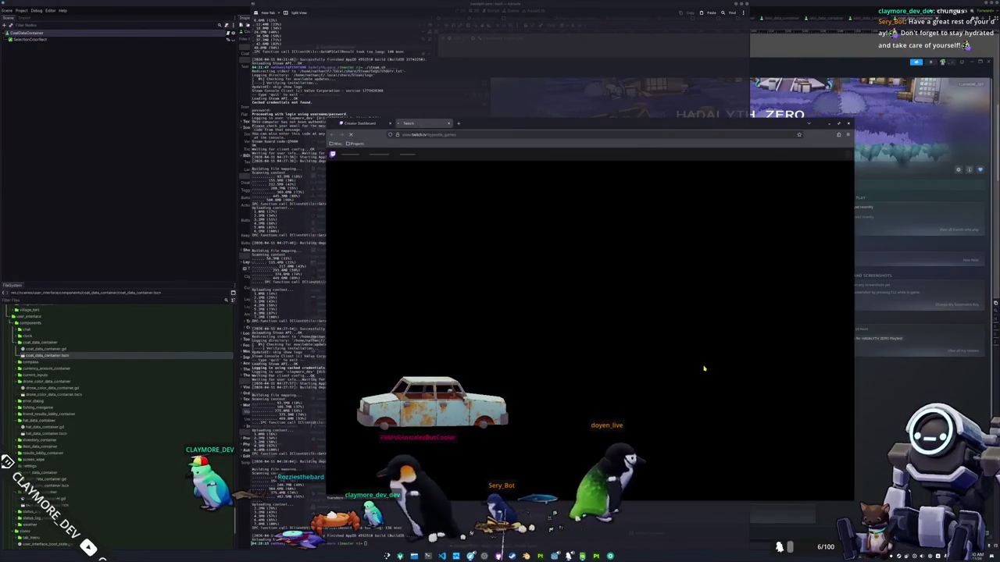
Step: Switch to OBS Studio over the raid target's channel page
{"action": "key", "text": "alt+Tab"}
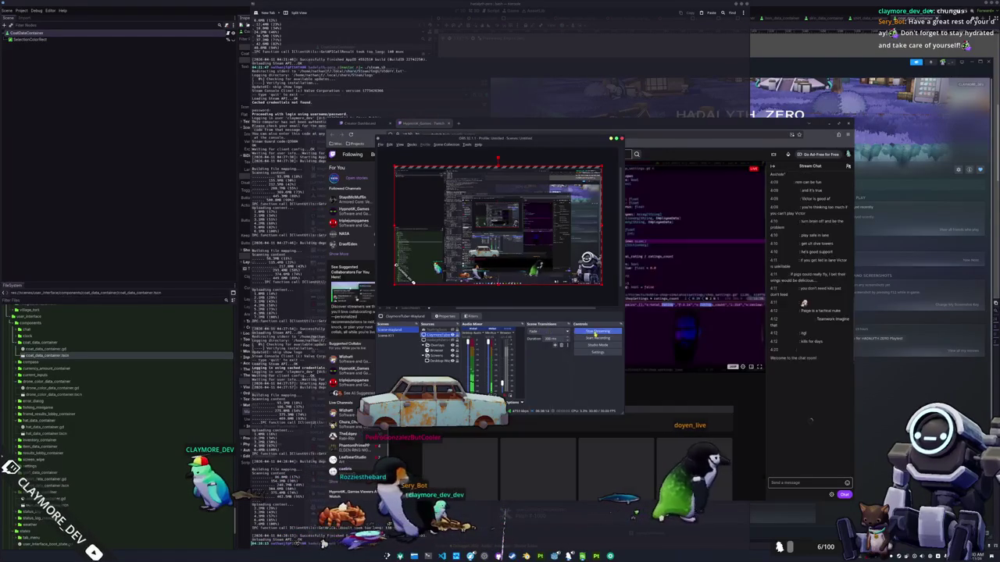